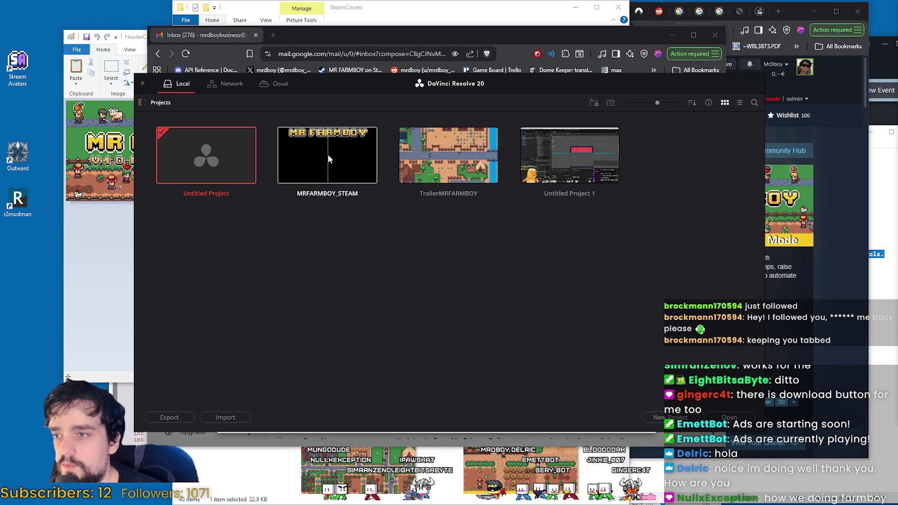
Load the MRFARMBOY_STEAM project from Project Manager.
double_click(328, 154)
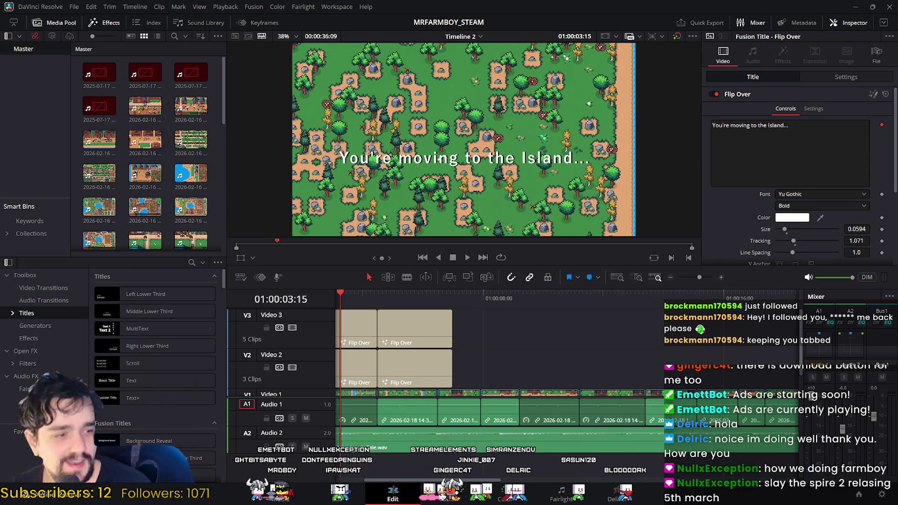
In Steam, search the store for 'SLAY' and open the Slay the Spire 2 store page.
key(alt+Tab)
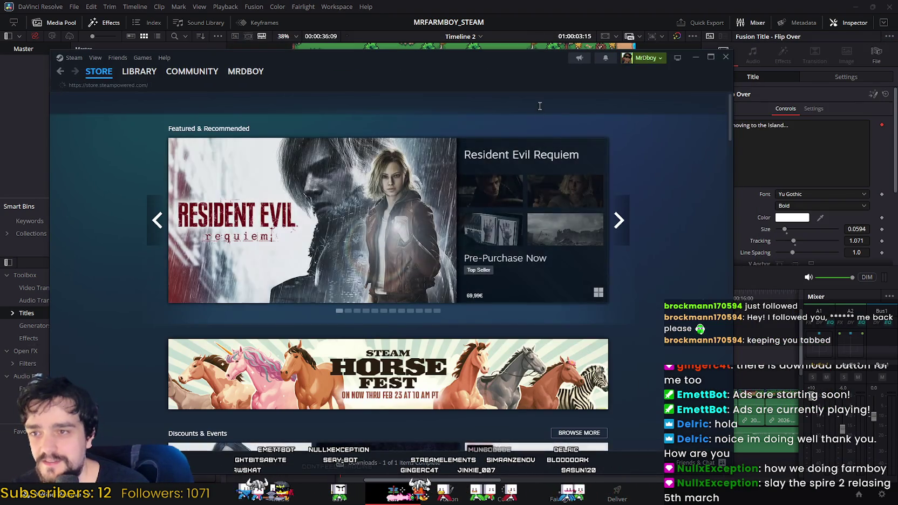
click(502, 103)
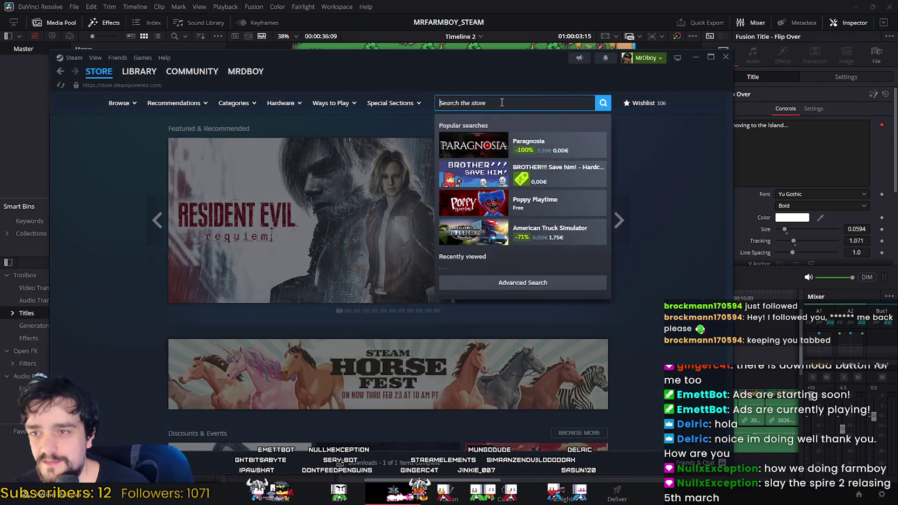
text(SLAY)
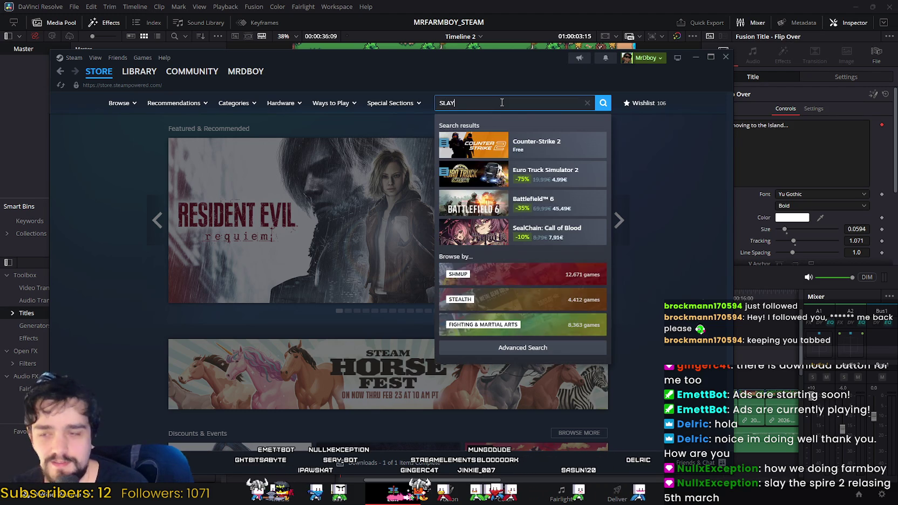
click(535, 143)
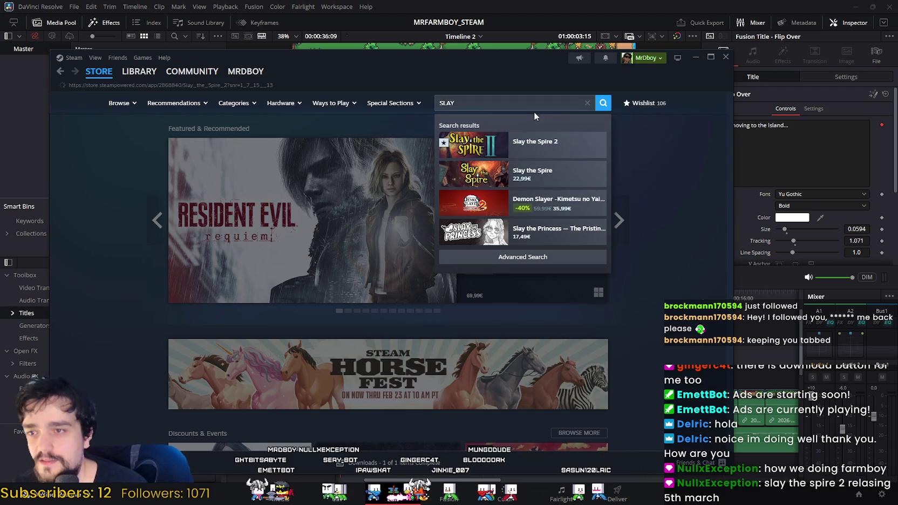
Scroll down to Recent Events and open the March 5, 2026 Early Access news post.
scroll(618, 281, down, 2)
scroll(623, 269, down, 2)
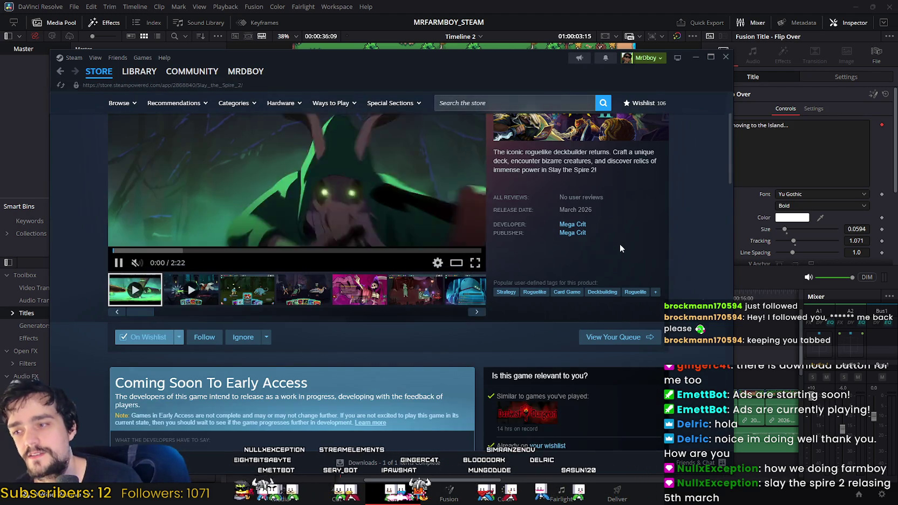
scroll(620, 243, down, 3)
scroll(620, 248, down, 5)
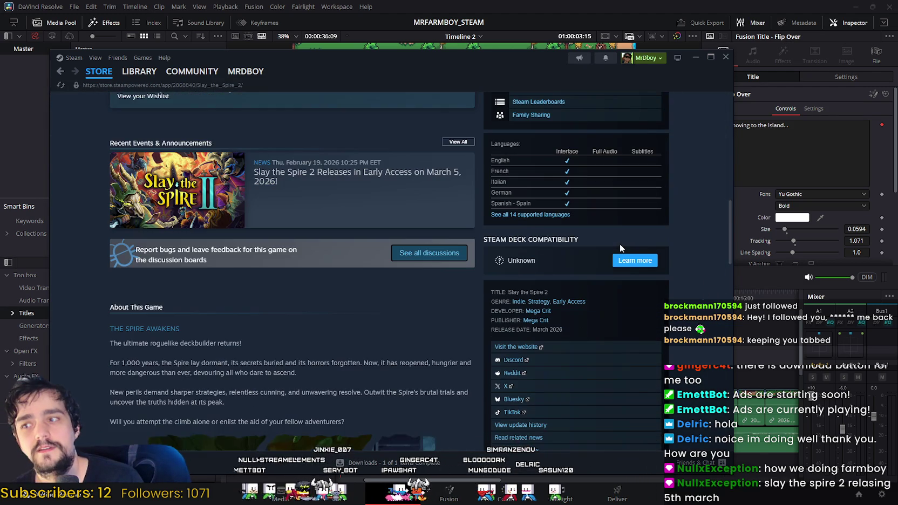
click(429, 204)
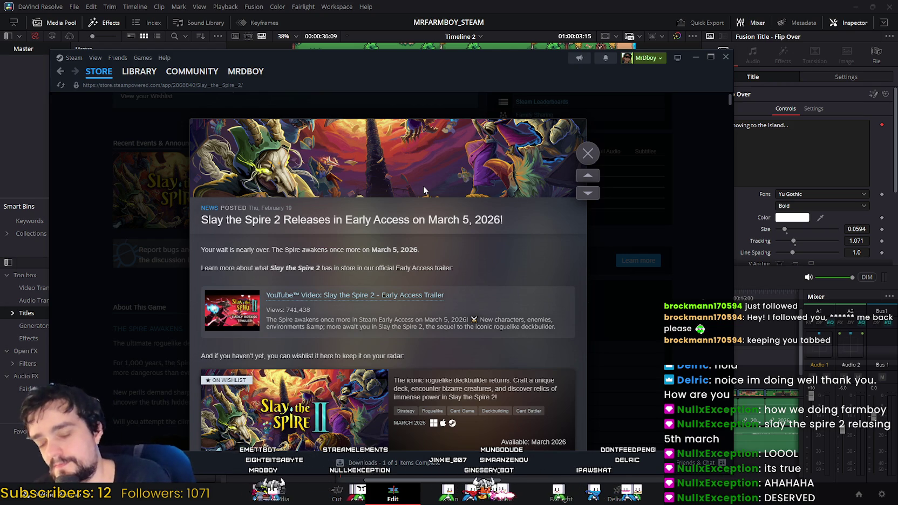
Read through the Slay the Spire 2 release news post, then close it.
scroll(424, 186, down, 4)
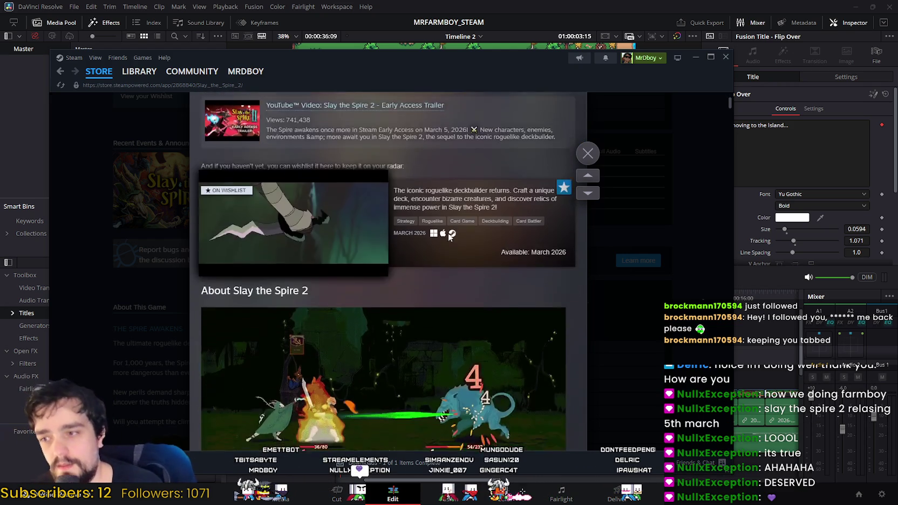
scroll(449, 236, down, 3)
scroll(440, 236, down, 7)
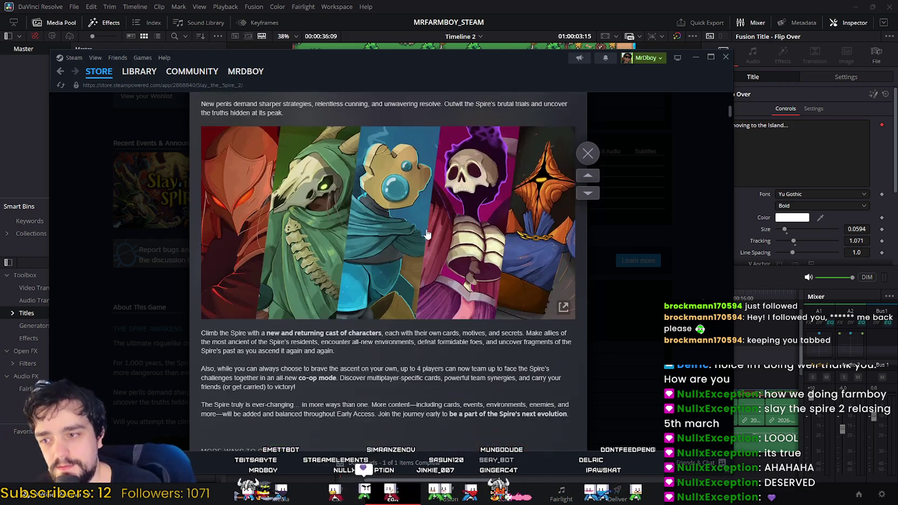
scroll(426, 233, down, 5)
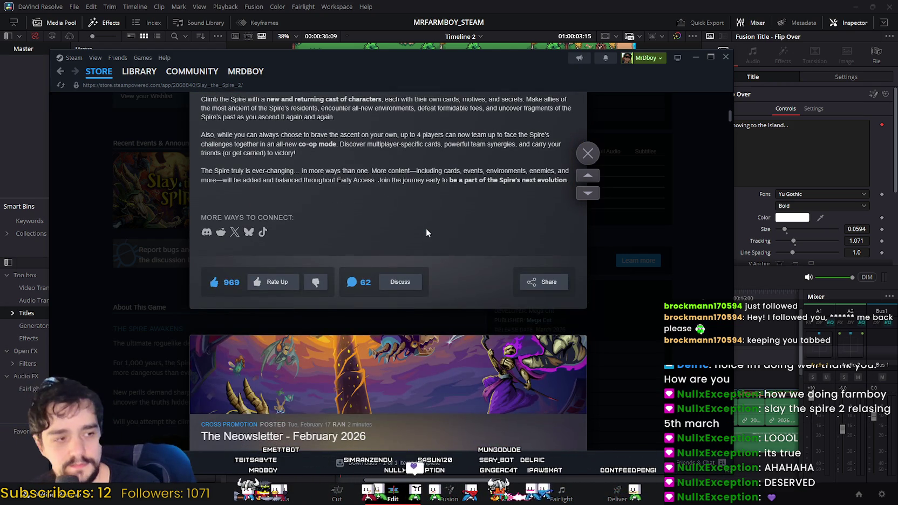
scroll(428, 227, up, 3)
scroll(529, 245, down, 3)
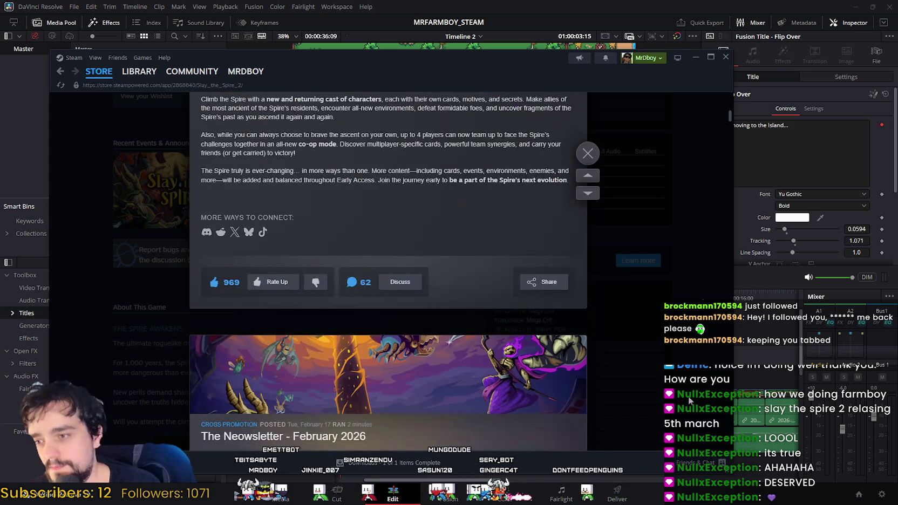
scroll(460, 282, up, 6)
click(654, 348)
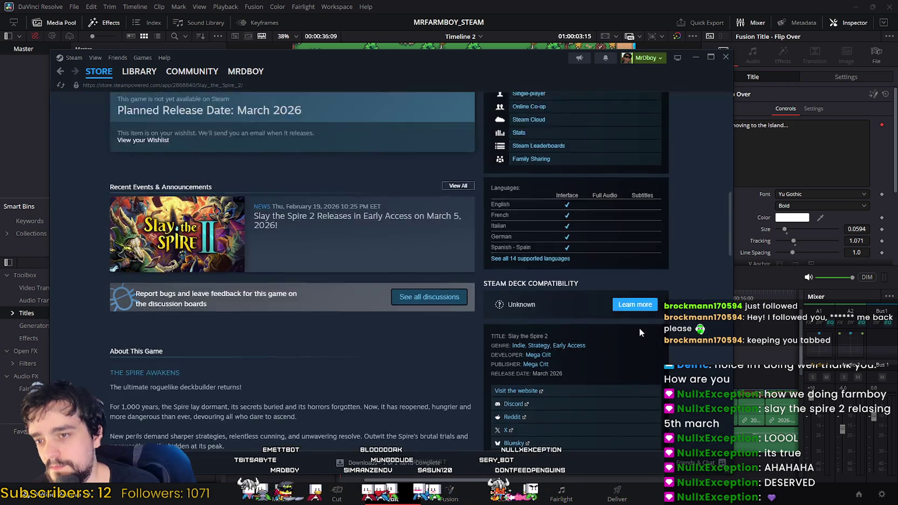
Scroll back to the top of the store page and go to developer Mega Crit's page.
scroll(638, 327, up, 5)
scroll(637, 339, up, 5)
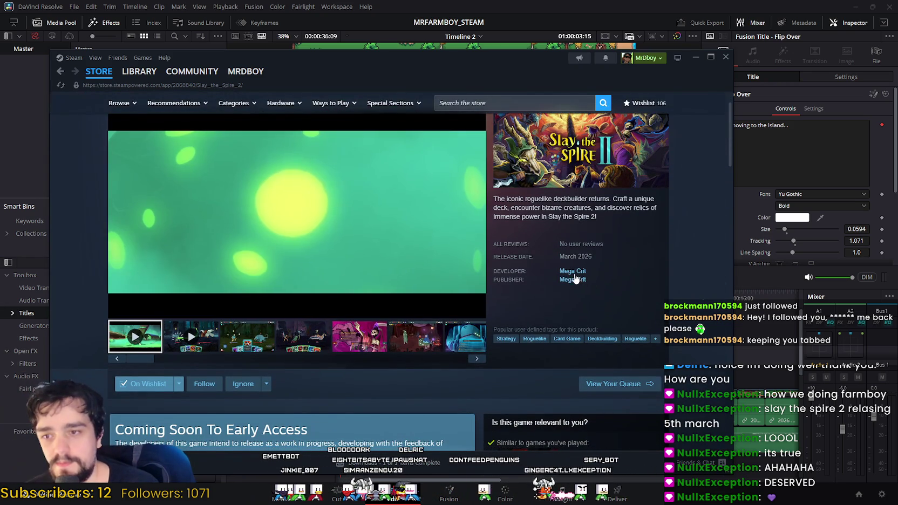
click(573, 279)
Open the original Slay the Spire from Mega Crit's New Releases list.
scroll(663, 300, down, 3)
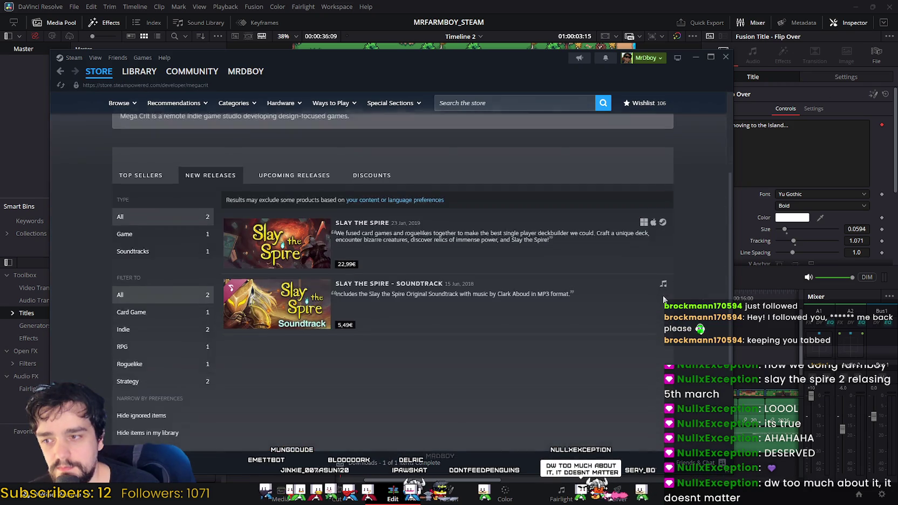
scroll(663, 299, down, 2)
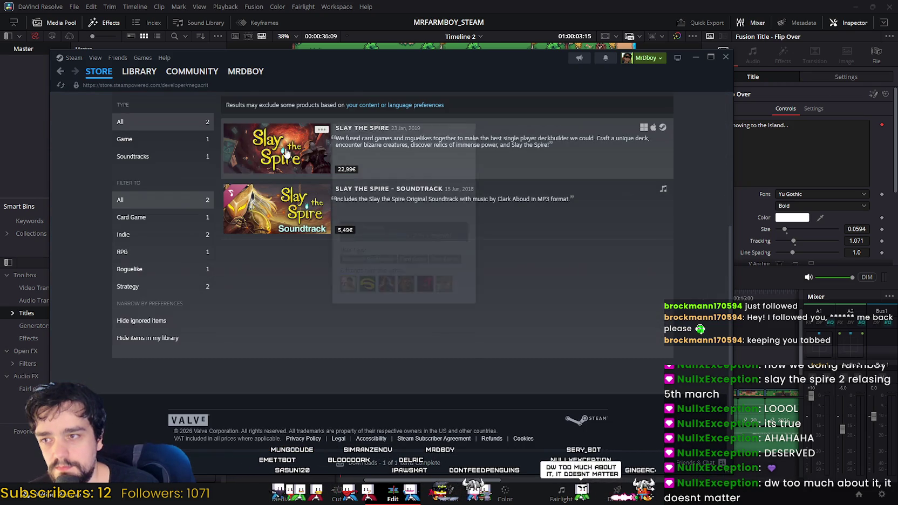
click(286, 153)
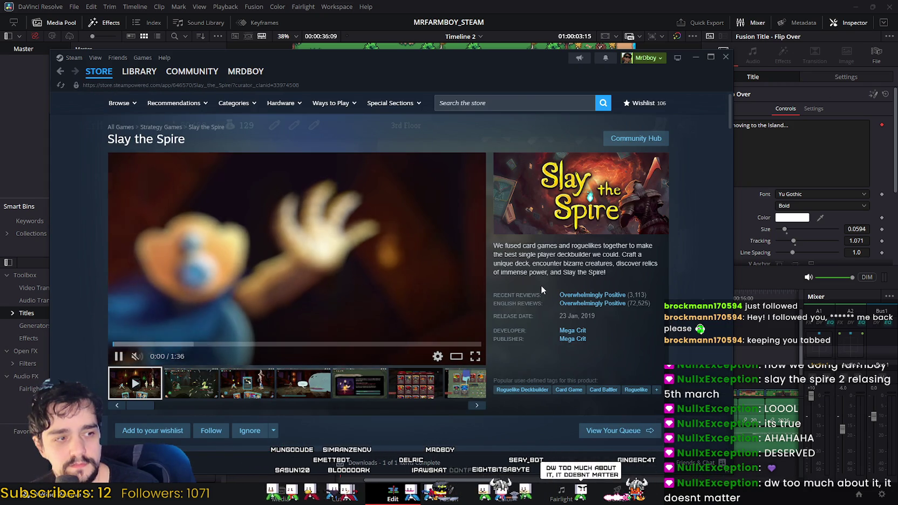
Read down the Slay the Spire page to its reviews and 89 Metacritic score.
scroll(539, 282, down, 5)
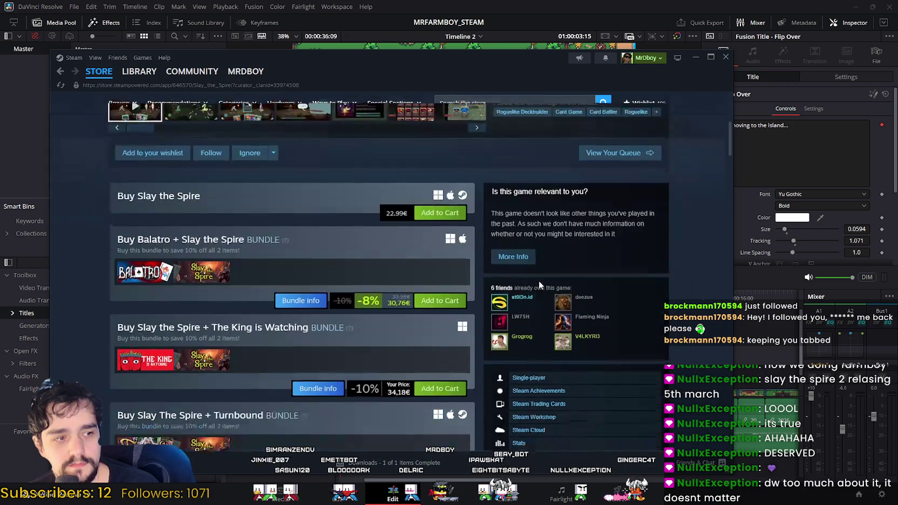
scroll(538, 281, down, 3)
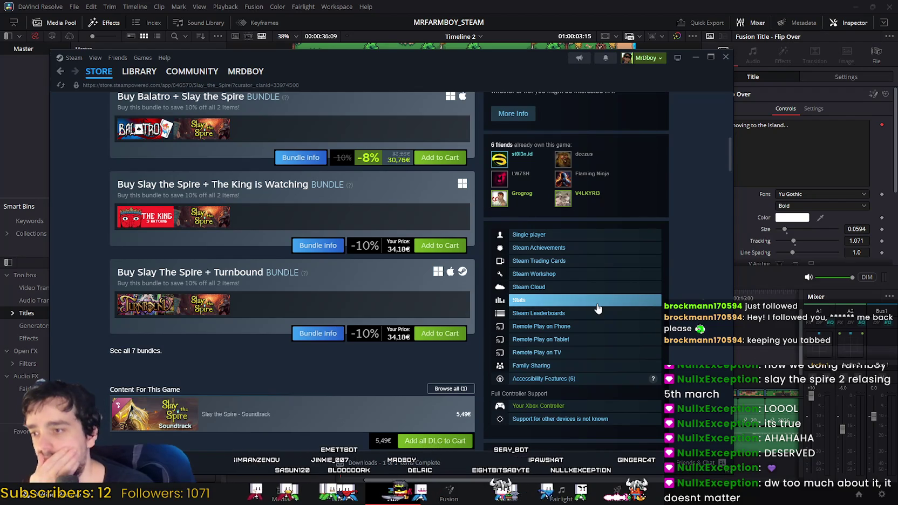
scroll(597, 308, down, 4)
scroll(597, 308, down, 3)
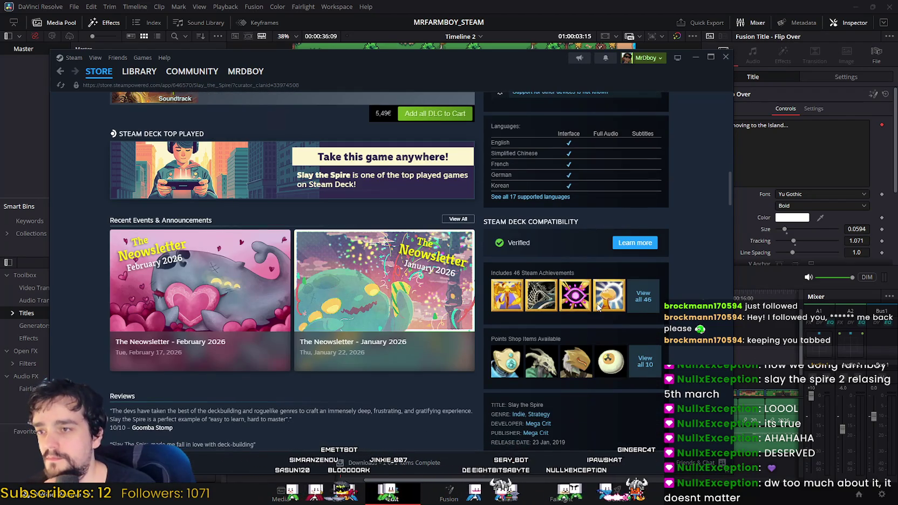
scroll(597, 307, down, 5)
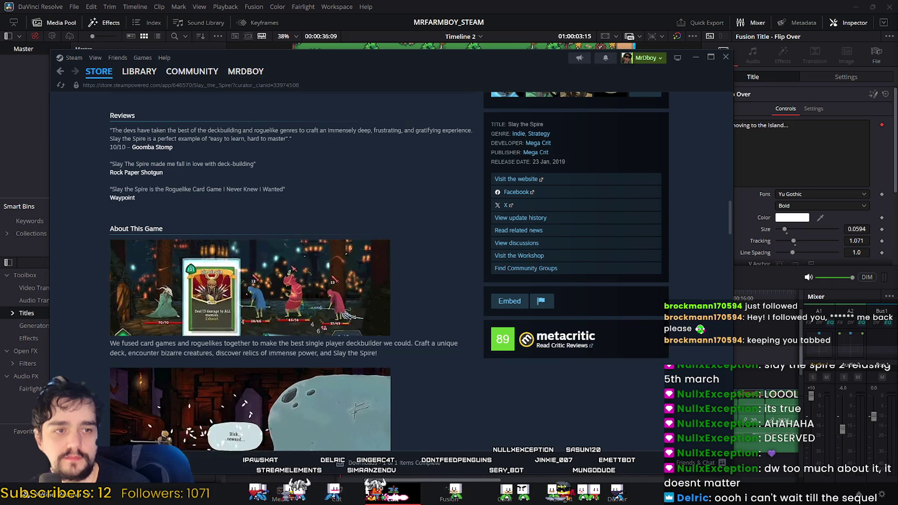
drag(417, 56, 423, 54)
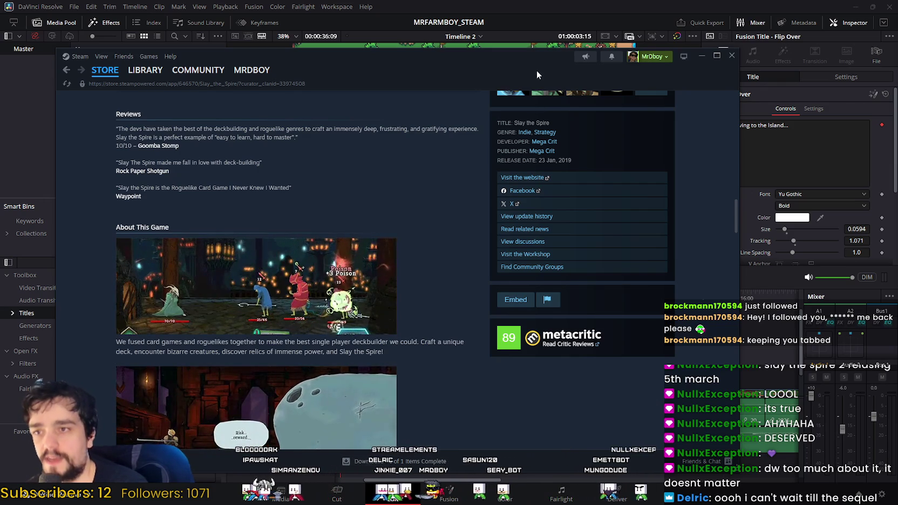
drag(683, 73, 686, 80)
Return to DaVinci Resolve and scrub through the opening seconds of Timeline 2.
click(703, 63)
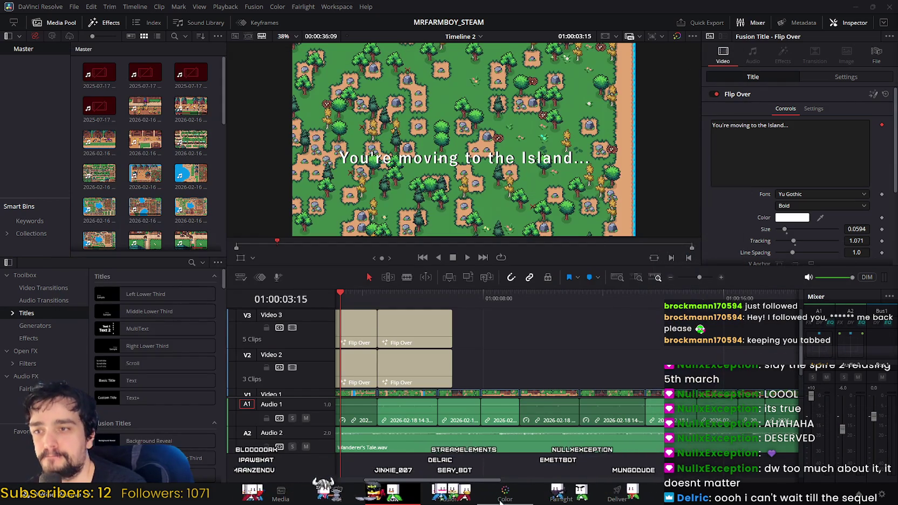
drag(374, 300, 584, 303)
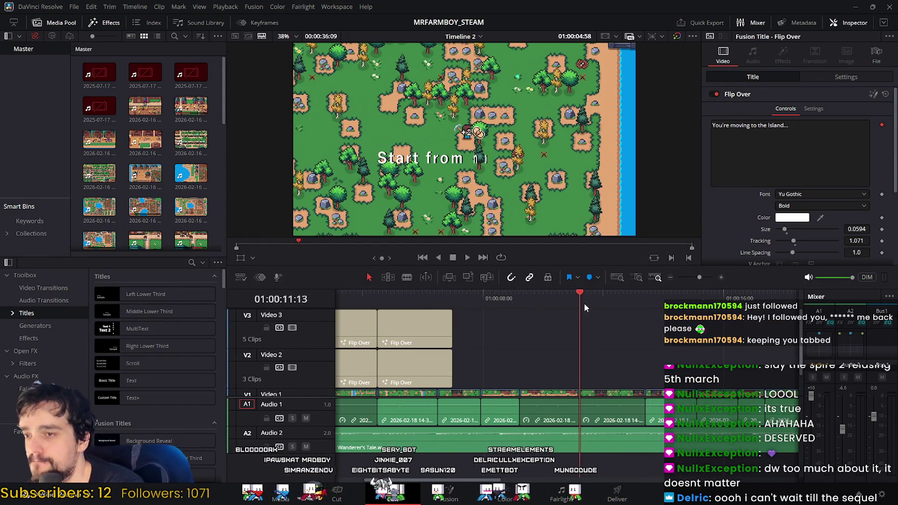
key(Home)
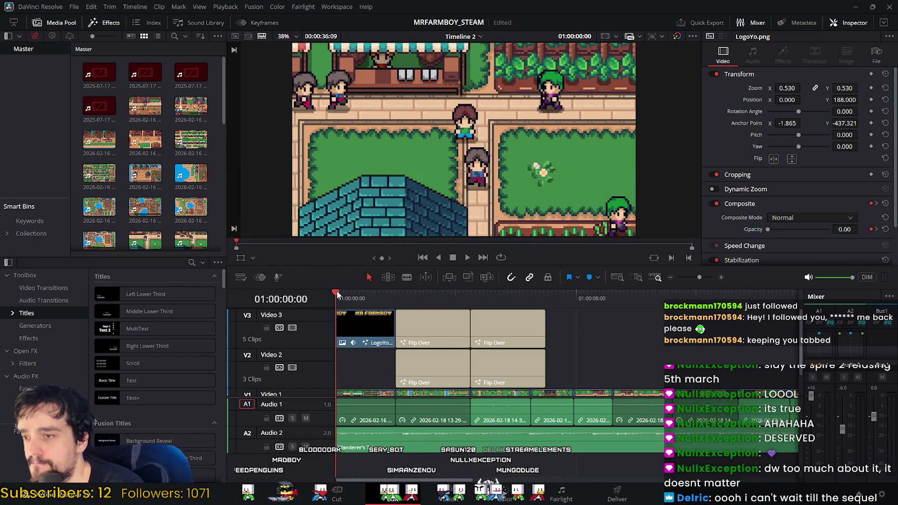
drag(340, 295, 392, 293)
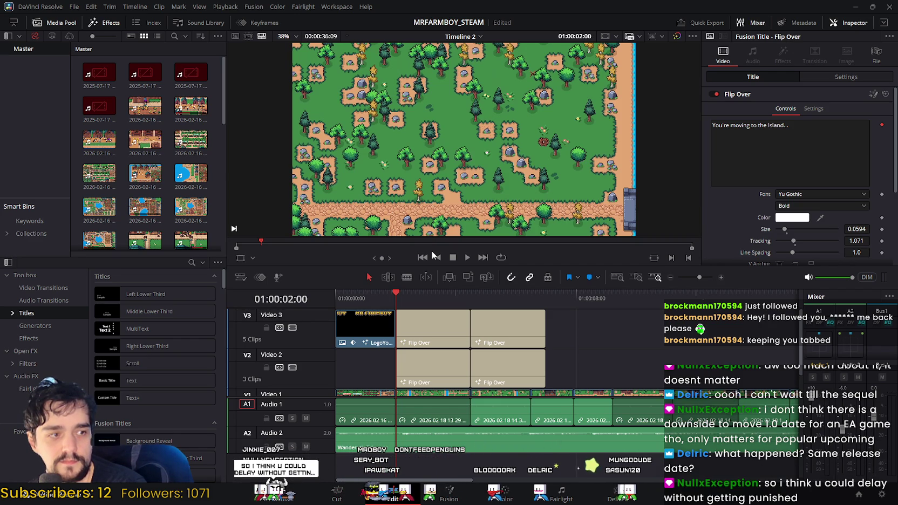
drag(396, 294, 329, 286)
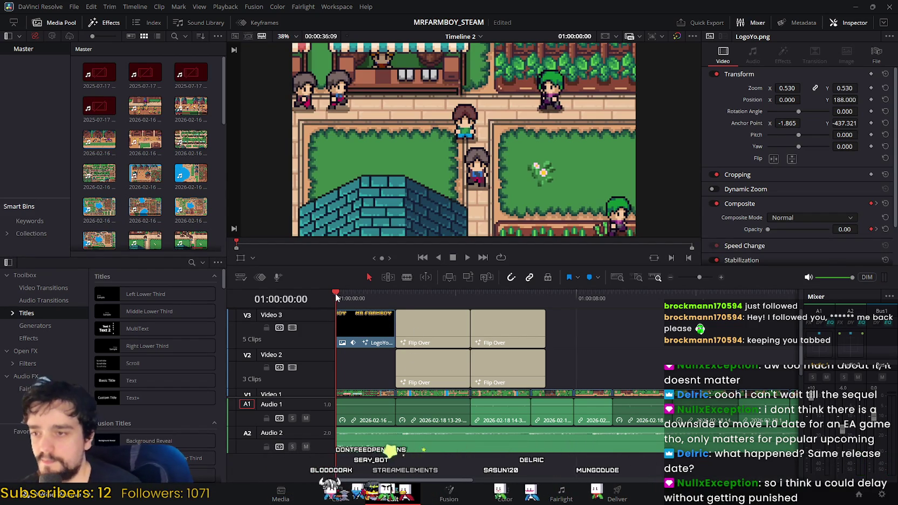
drag(335, 295, 395, 296)
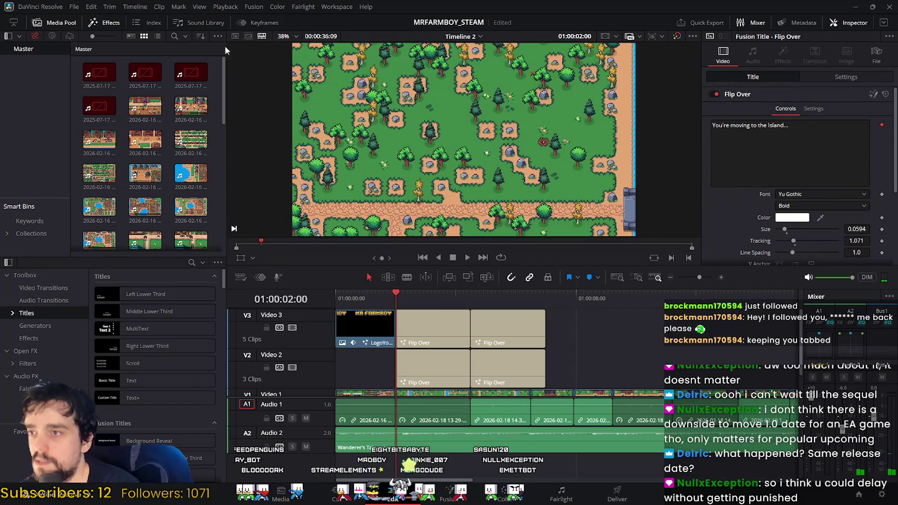
Check the timeline list without switching and rewind Timeline 2 to 01:00:00:00.
click(479, 37)
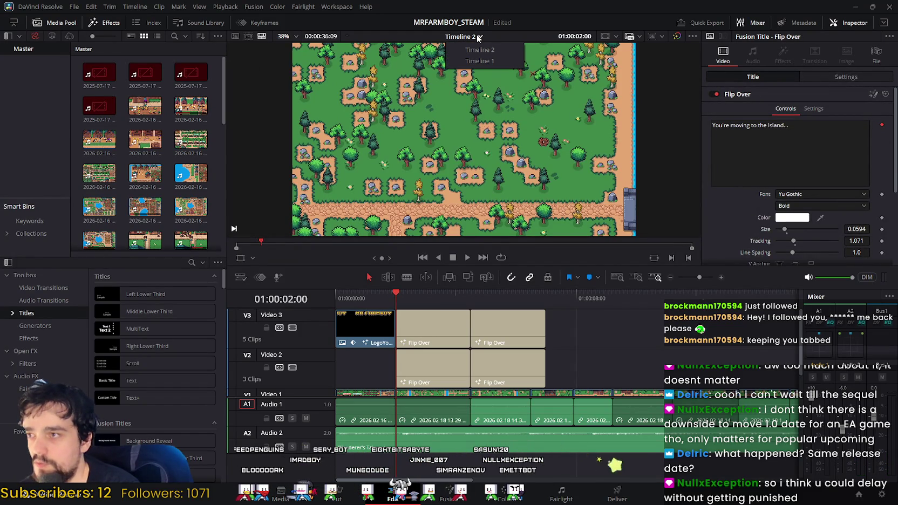
click(529, 38)
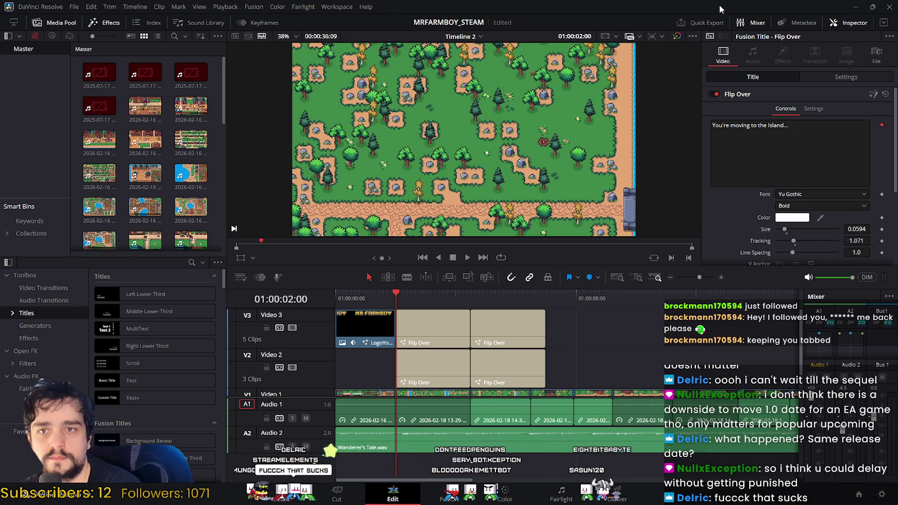
click(460, 37)
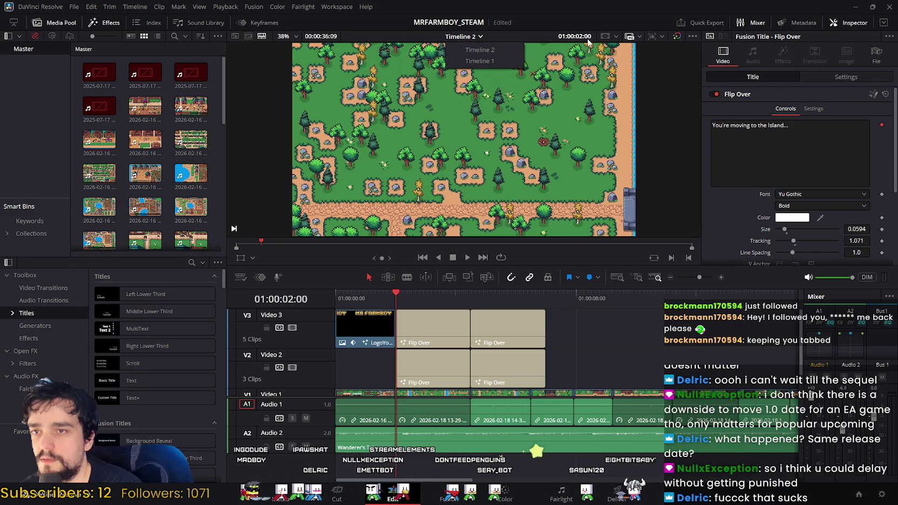
click(577, 17)
drag(397, 298, 328, 294)
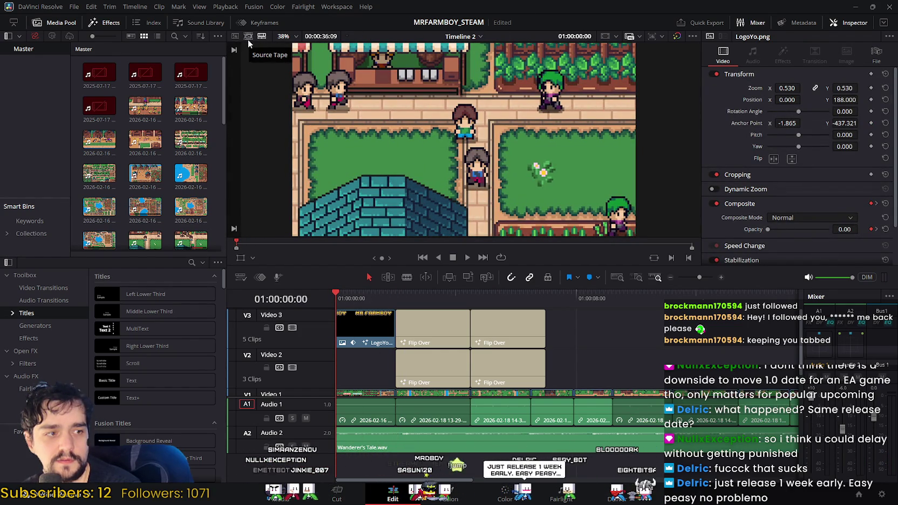
click(26, 10)
Browse the File and Timeline menus, rewind to the start, and switch to Timeline 1.
mouse_move(82, 8)
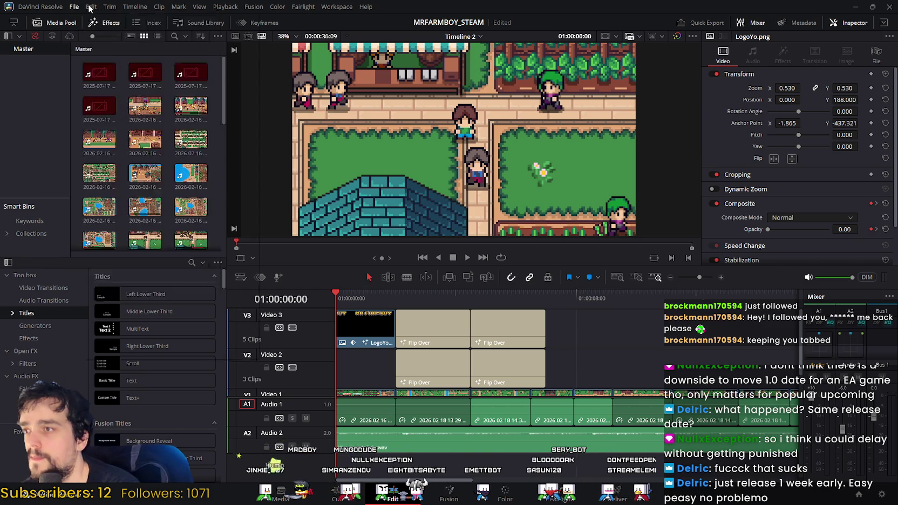
mouse_move(148, 6)
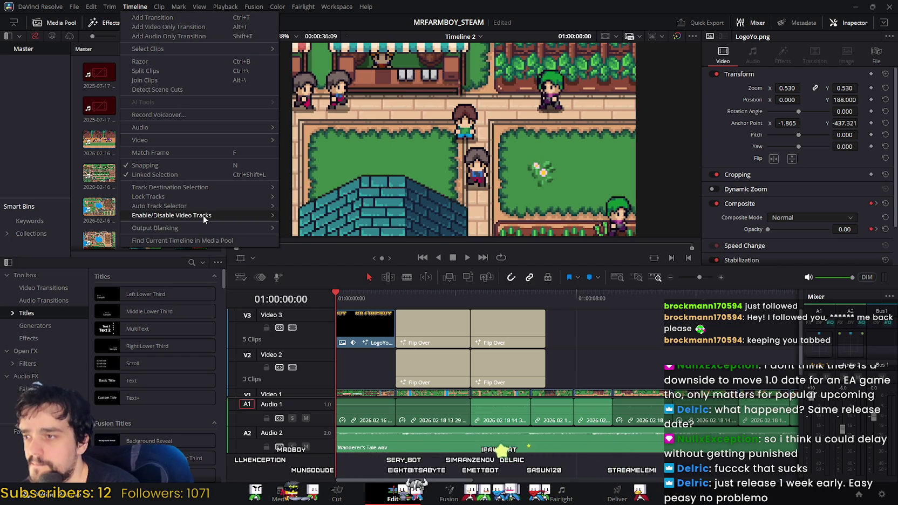
mouse_move(198, 218)
click(631, 247)
click(631, 247)
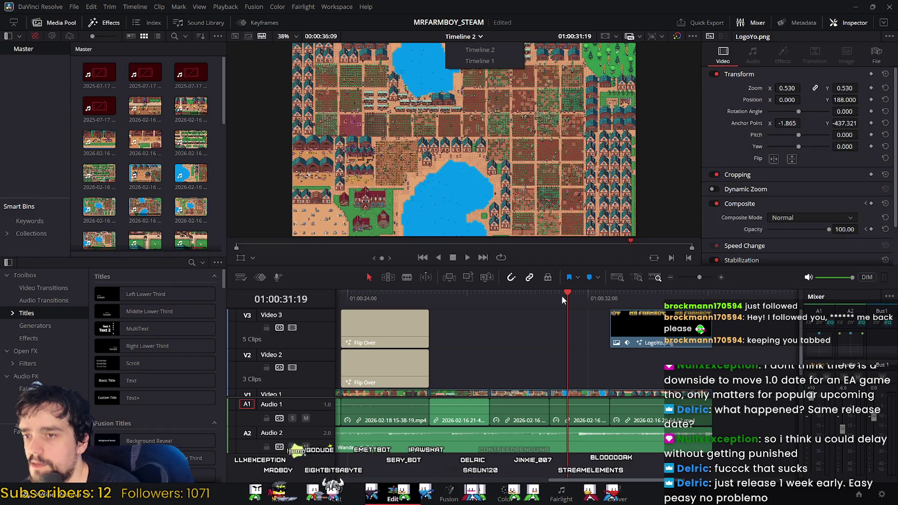
click(375, 295)
key(Home)
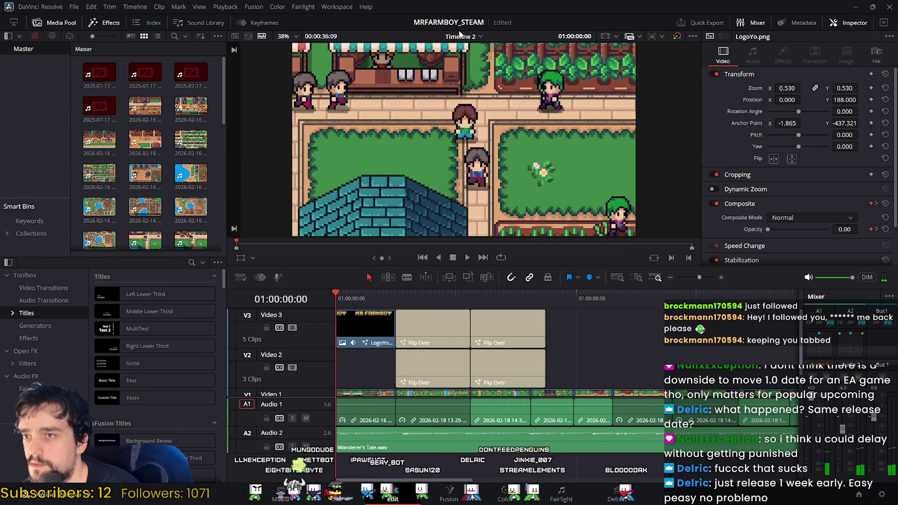
click(461, 36)
click(474, 60)
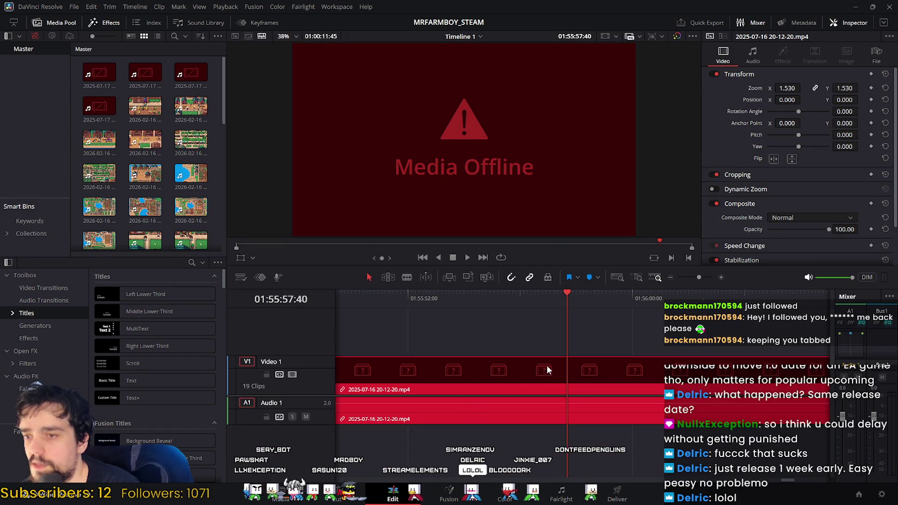
Select all 19 offline clips on Timeline 1's V1/A1 tracks and delete them.
mouse_move(568, 296)
mouse_down()
mouse_move(870, 306)
mouse_move(345, 302)
mouse_move(392, 302)
mouse_up()
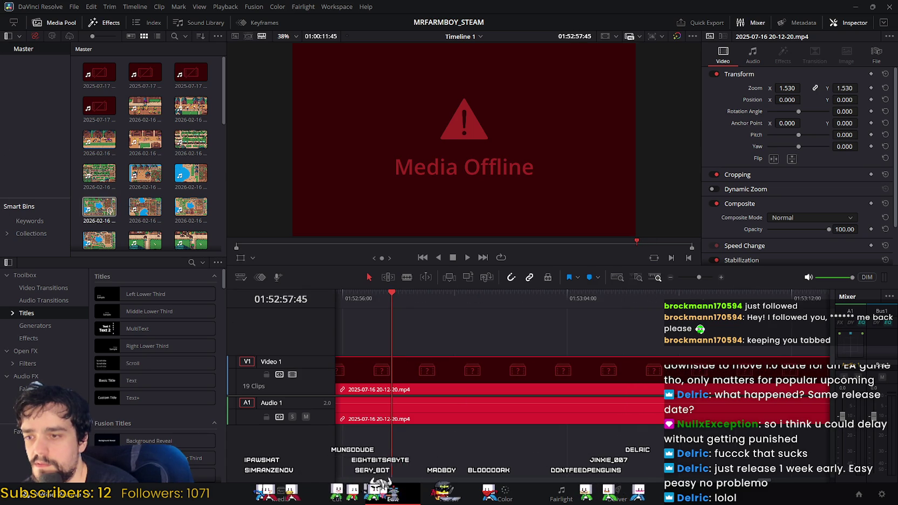
scroll(395, 381, left, 10)
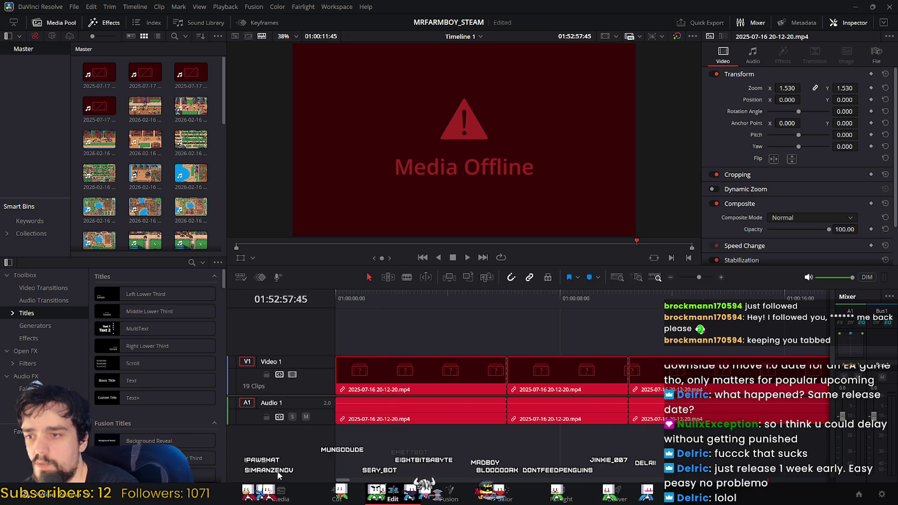
click(396, 376)
mouse_move(438, 414)
mouse_down()
mouse_move(683, 349)
mouse_move(695, 367)
mouse_up()
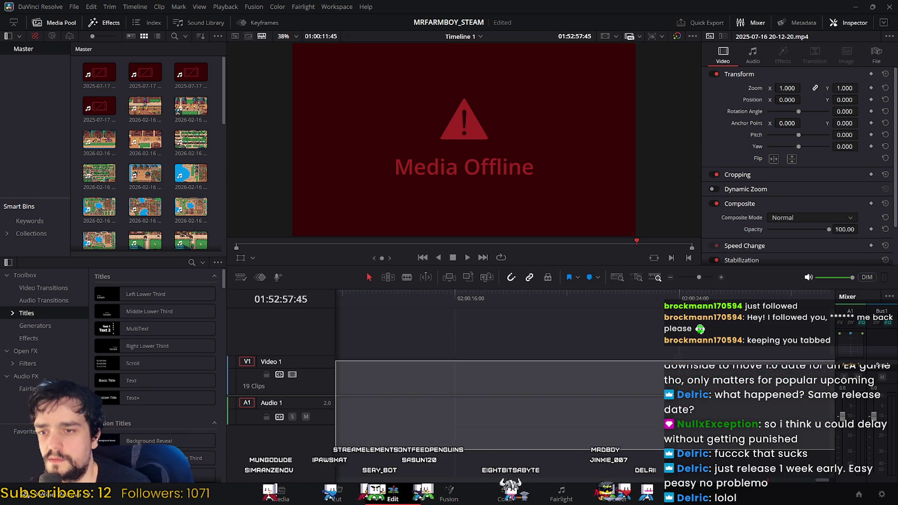
key(Delete)
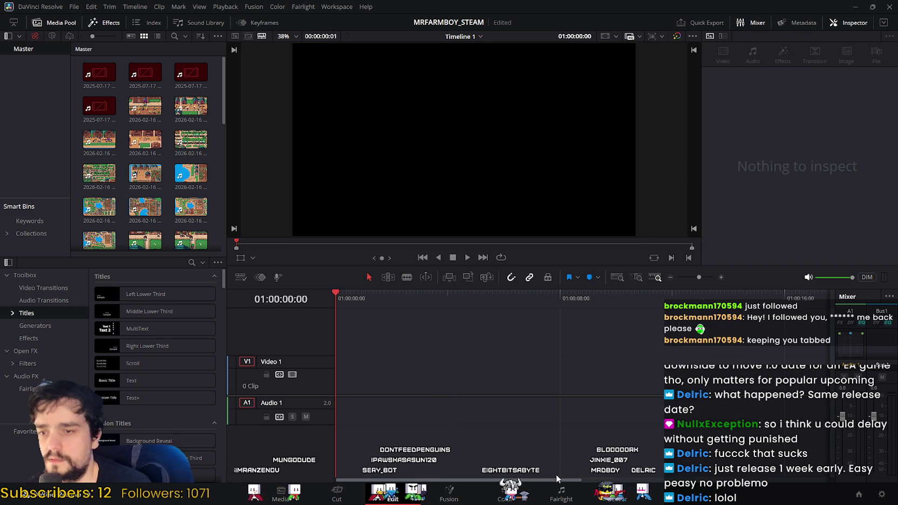
Visit the Fairlight page, return to Edit, and switch to Timeline 2.
click(560, 489)
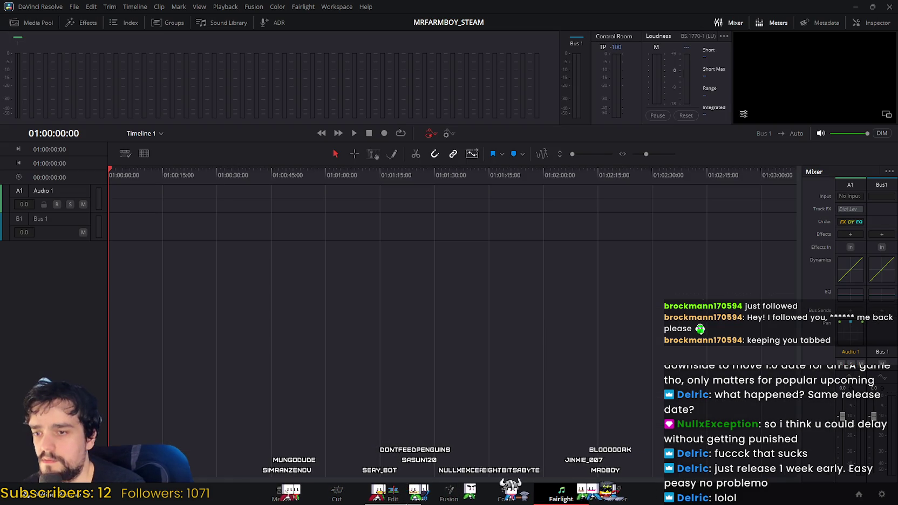
click(334, 497)
click(392, 494)
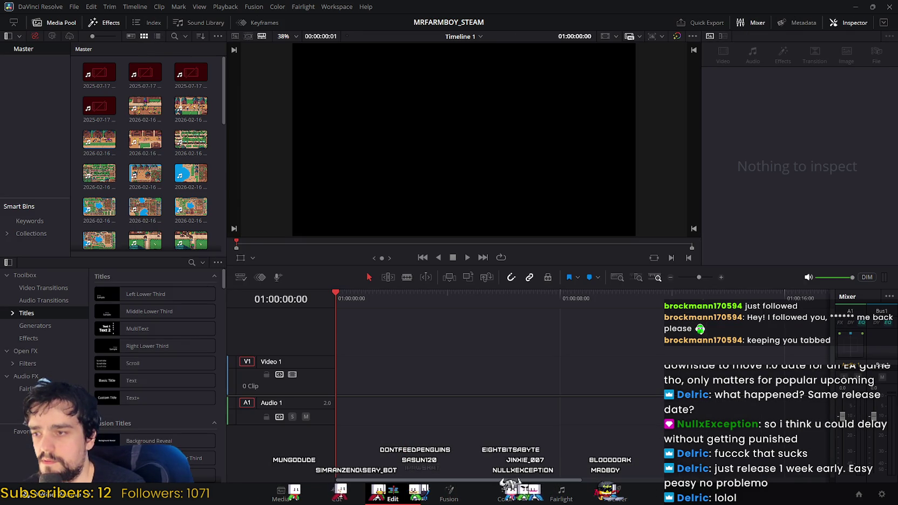
click(462, 36)
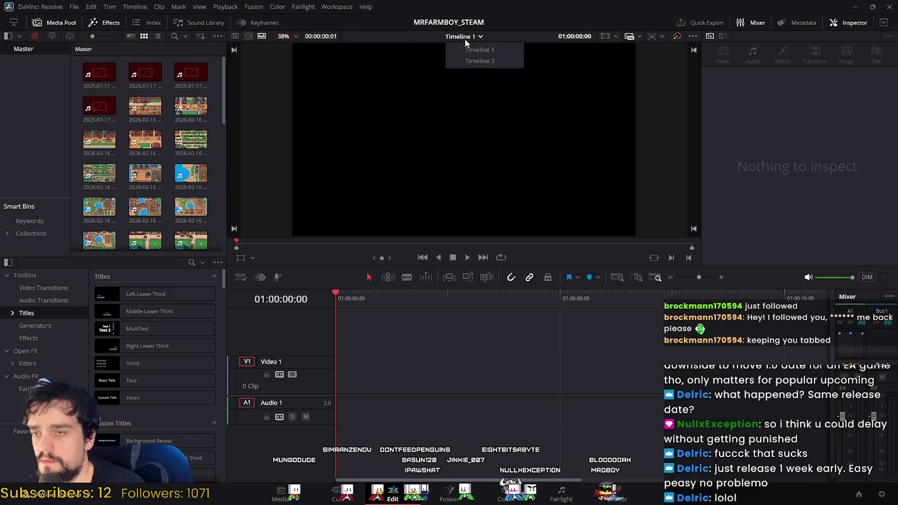
click(472, 61)
Select the LogoYo logo on V3 plus the first V1 gameplay clip and its audio.
click(365, 333)
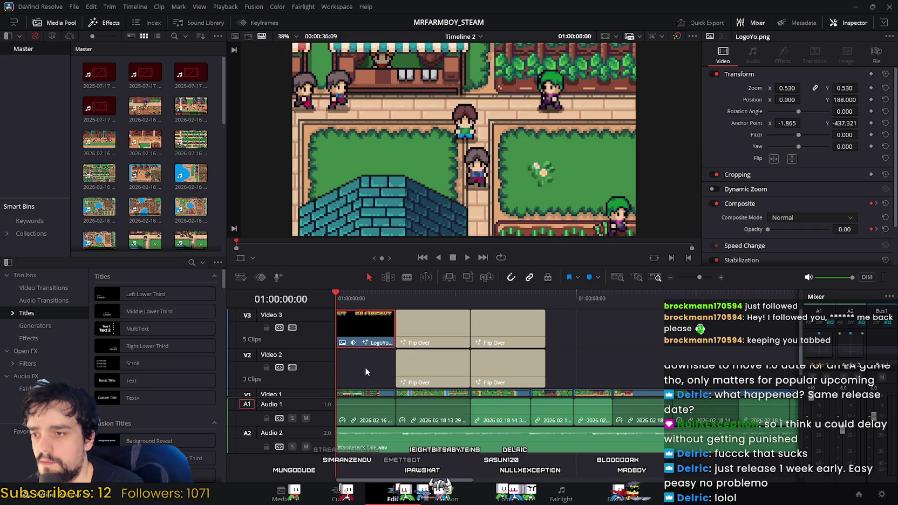
scroll(365, 371, down, 2)
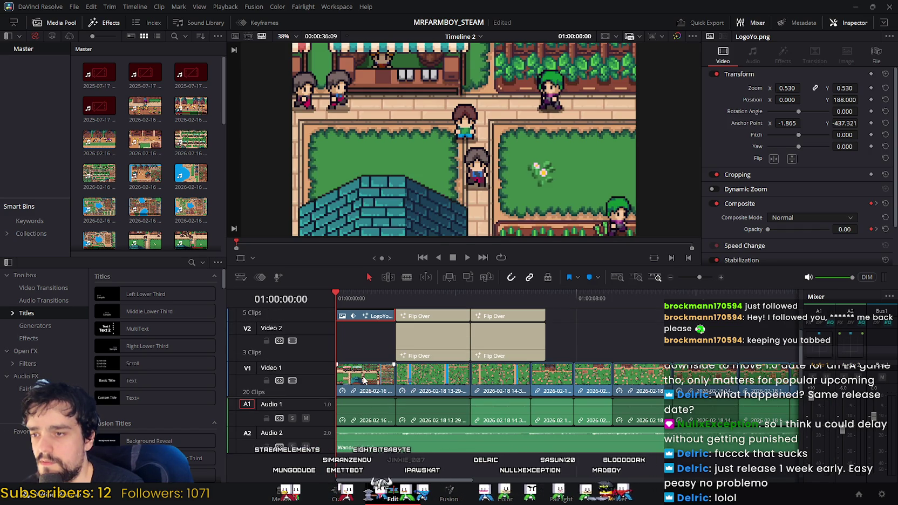
click(363, 380)
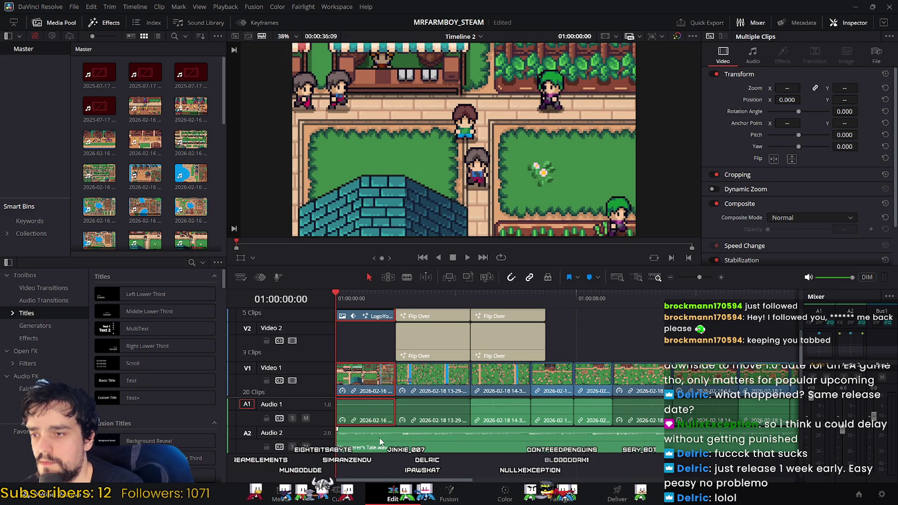
key(ctrl+a)
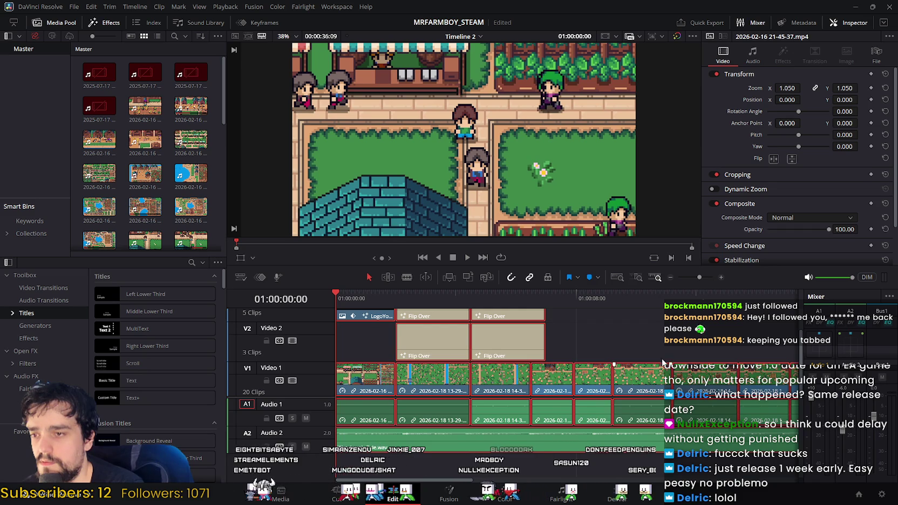
scroll(369, 343, up, 2)
click(366, 322)
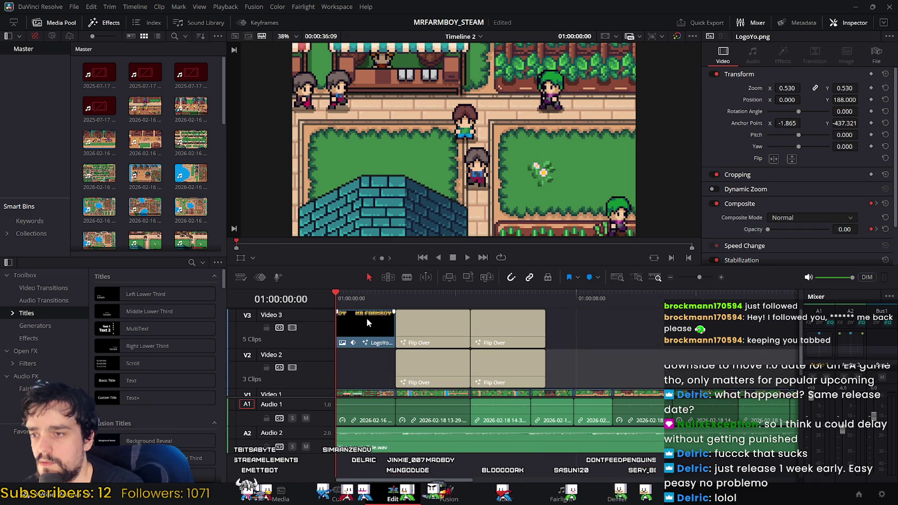
scroll(367, 334, down, 2)
click(368, 410)
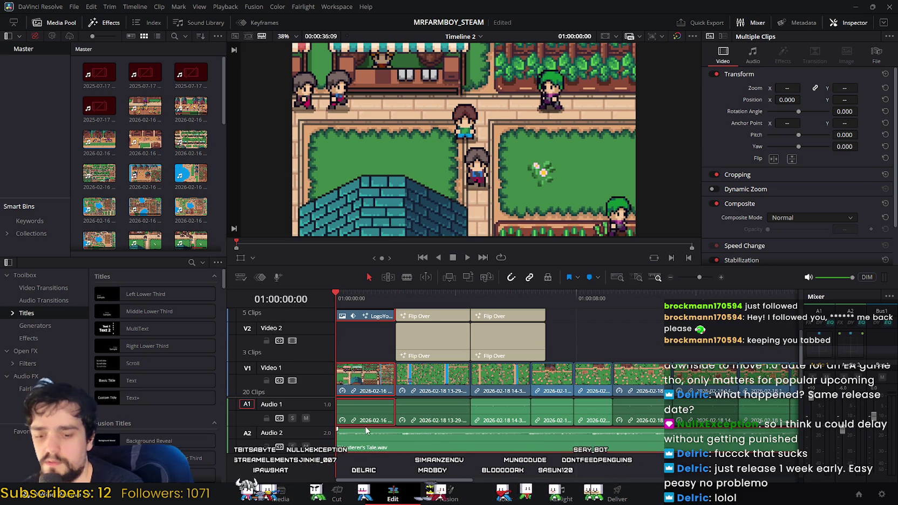
click(463, 36)
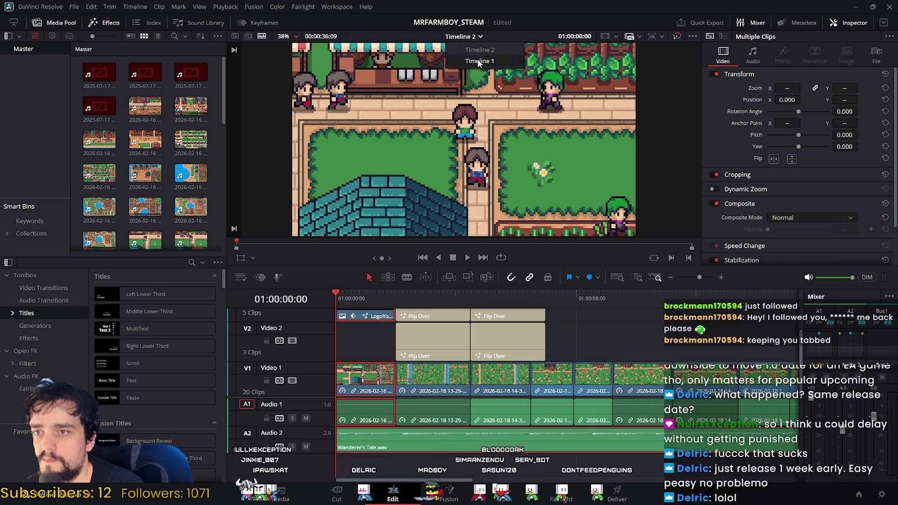
On Timeline 1, play the logo intro and move the playhead to 01:00:02:00.
click(478, 61)
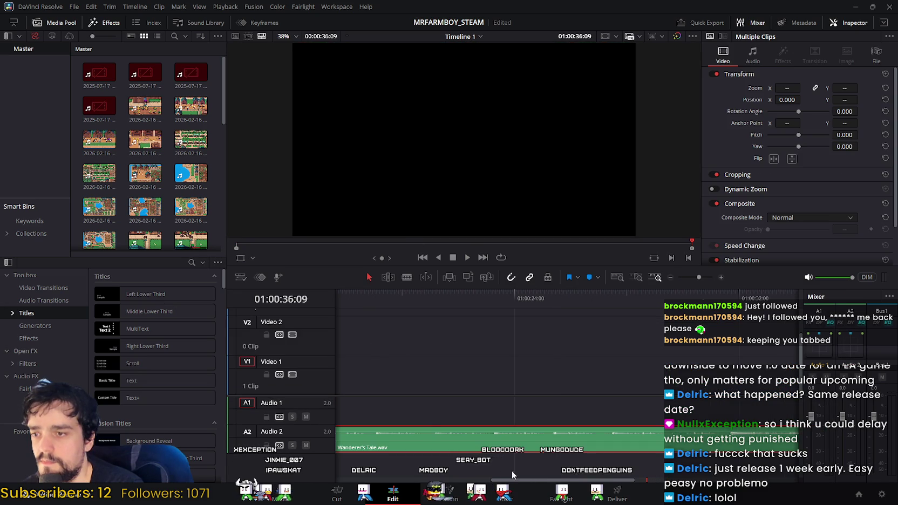
drag(511, 479, 376, 479)
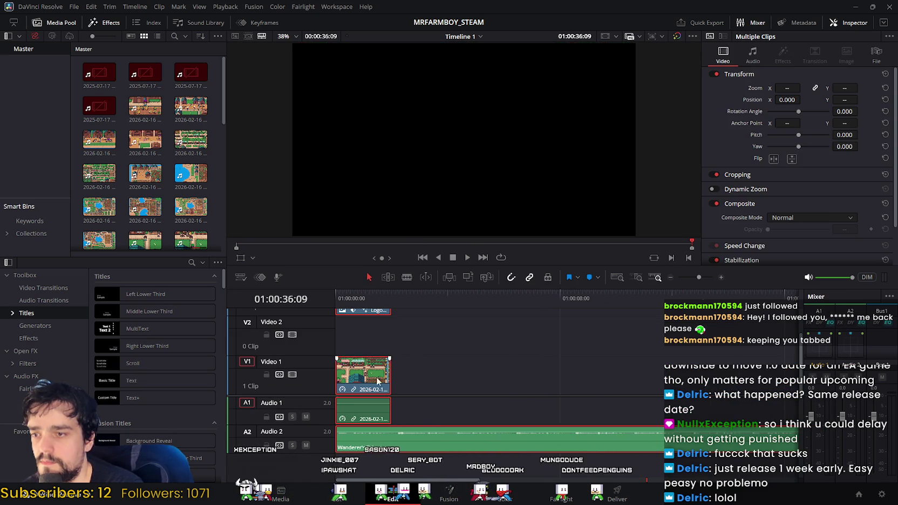
scroll(357, 324, up, 2)
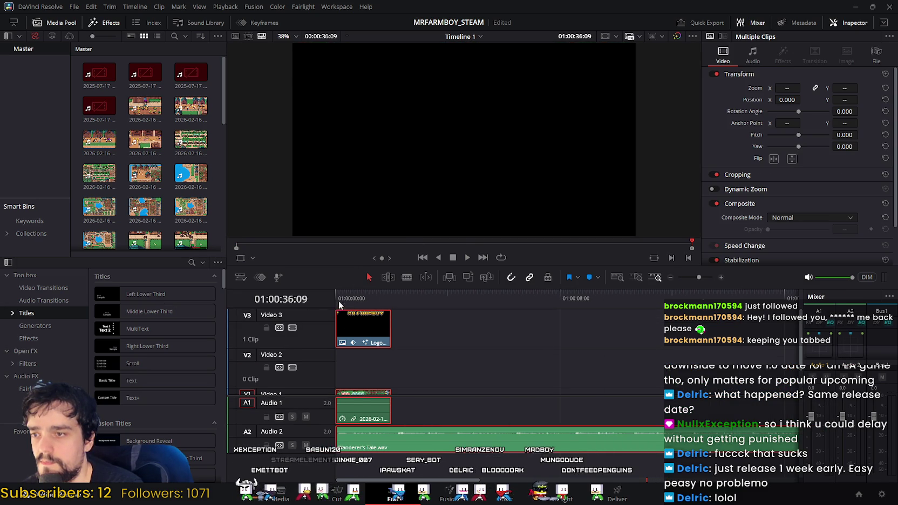
click(339, 300)
key(space)
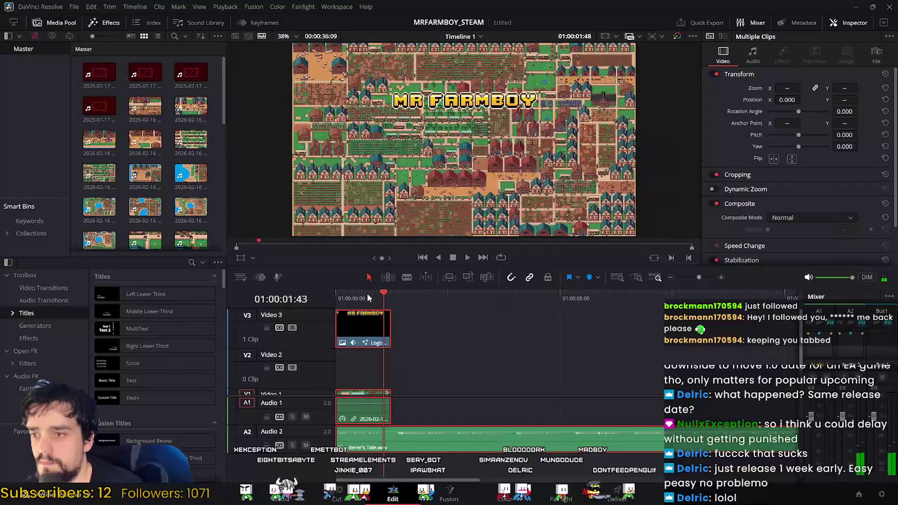
click(338, 297)
click(363, 298)
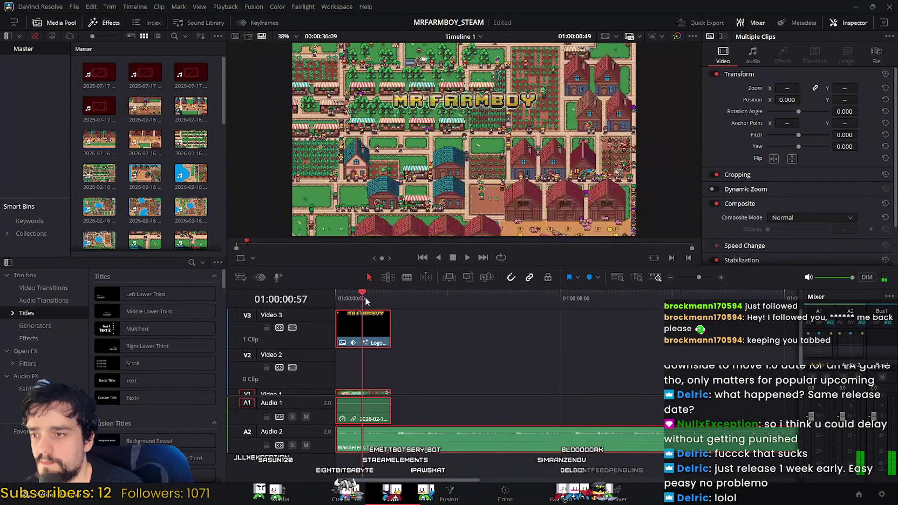
click(393, 297)
scroll(500, 391, down, 1)
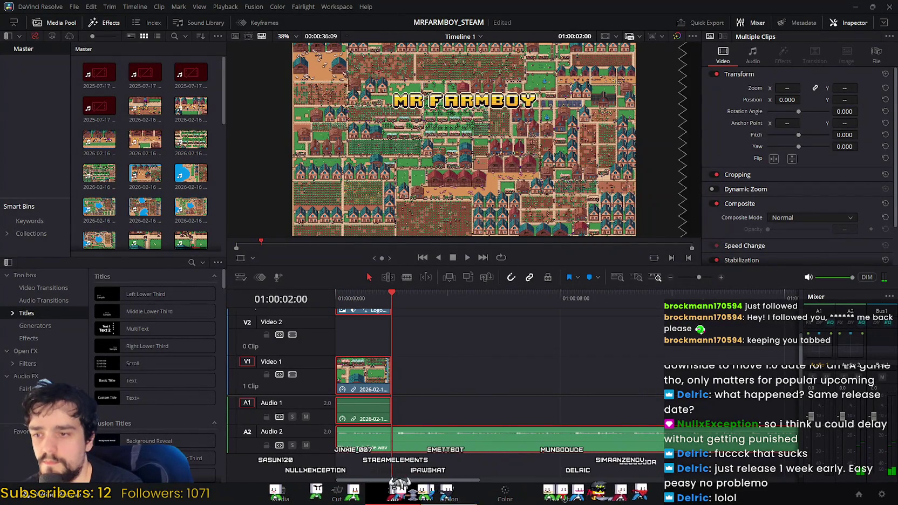
Delete the Wanderer's Tale music clip, then replay the intro and rewind to the start.
click(337, 490)
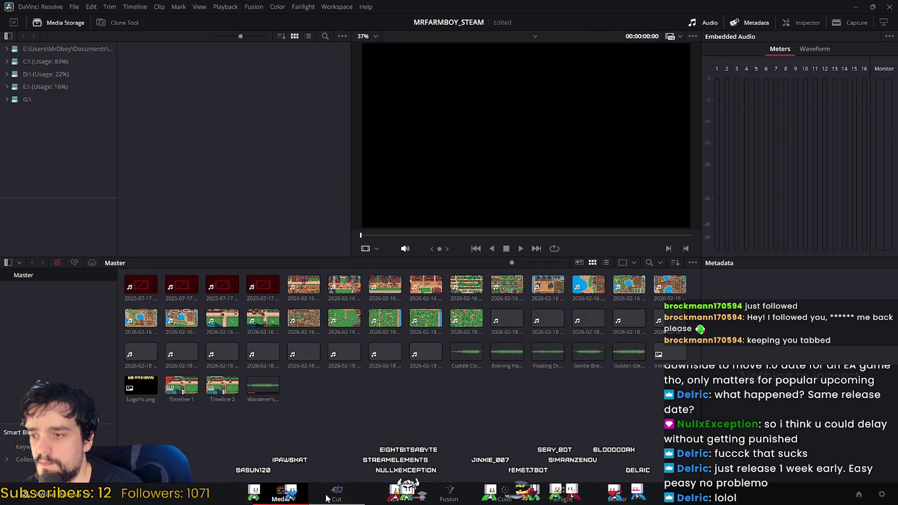
key(shift+4)
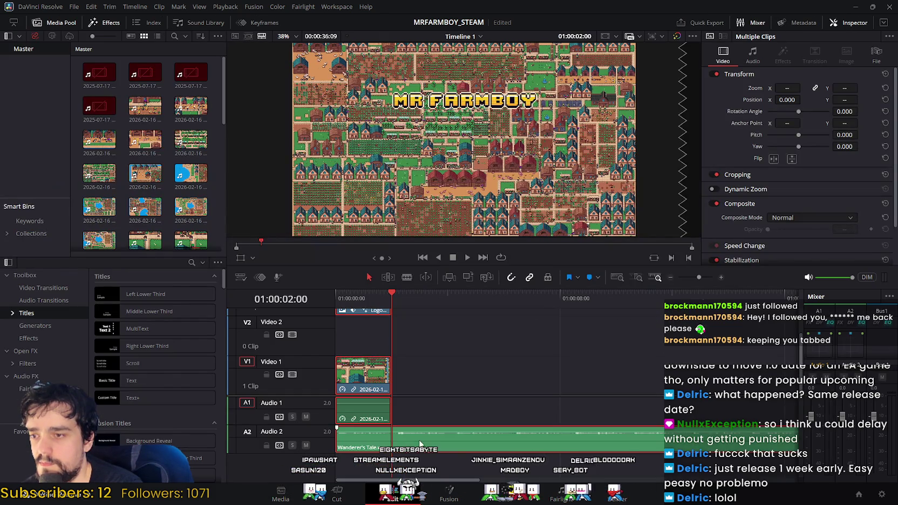
click(484, 335)
click(437, 430)
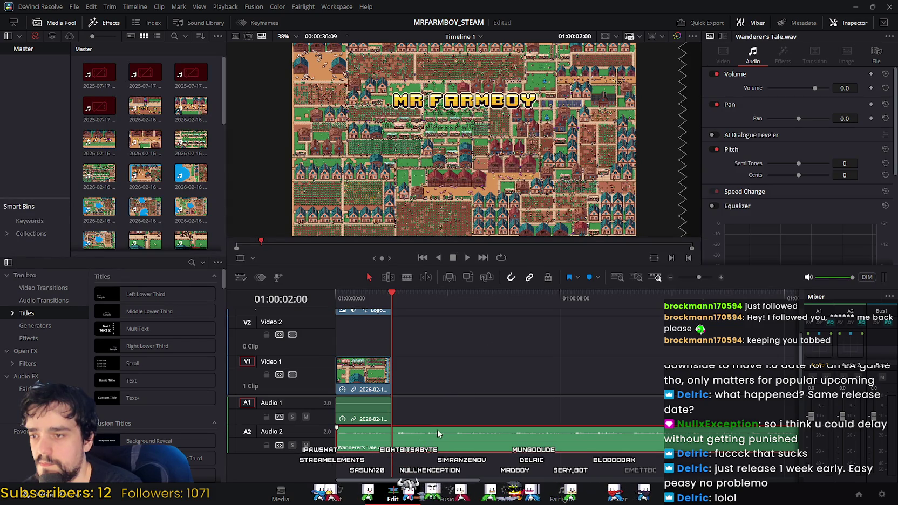
key(Delete)
key(Home)
scroll(368, 330, up, 2)
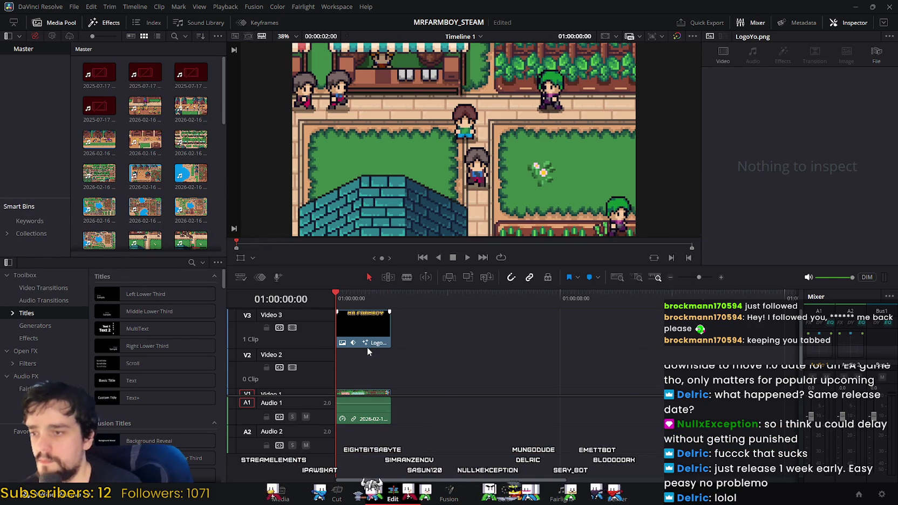
key(space)
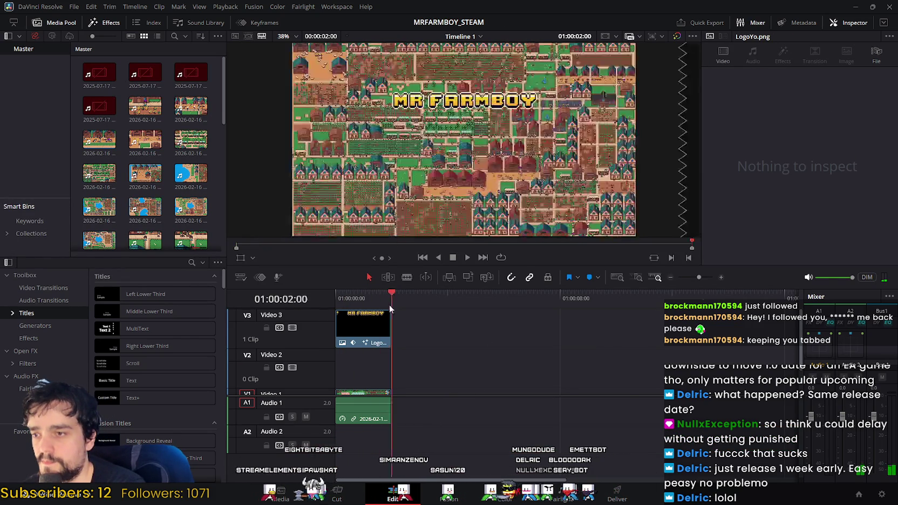
drag(359, 301, 299, 302)
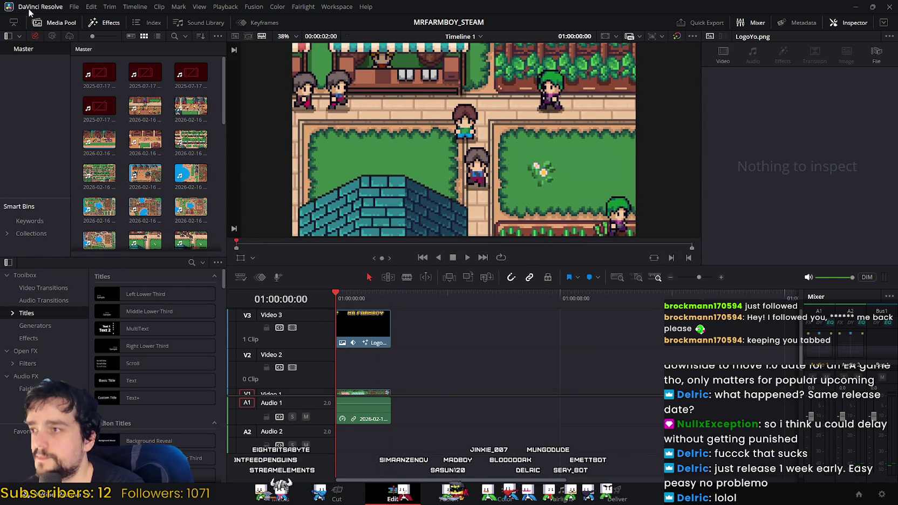
Quick-export Timeline 1 as H.264 with the data rate limited to 80000 Kb/s.
click(704, 23)
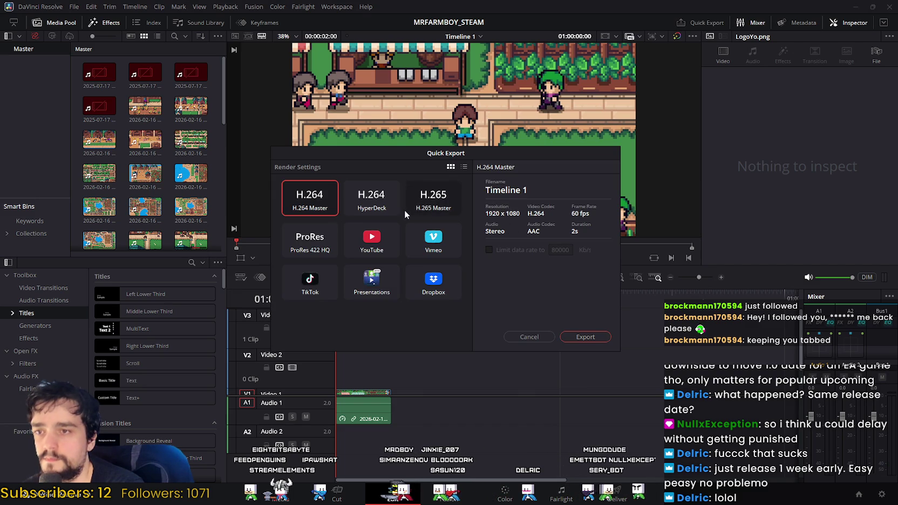
click(488, 250)
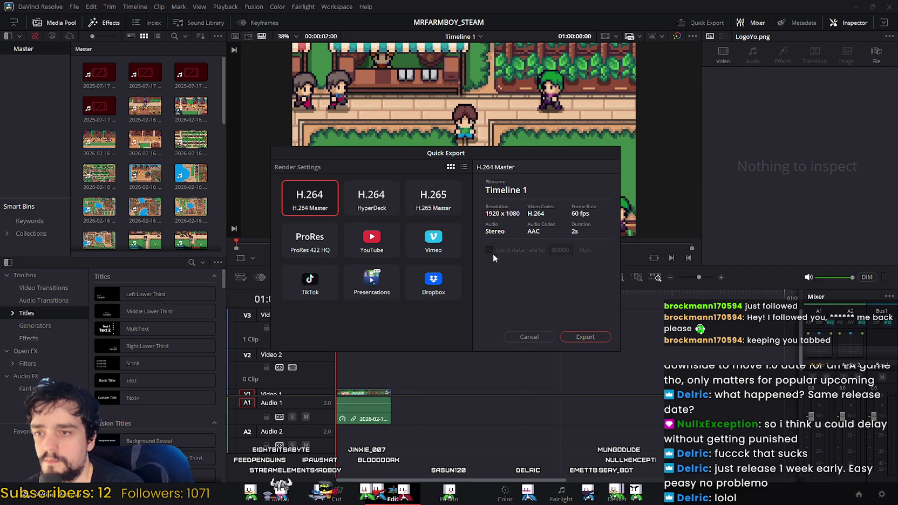
click(580, 338)
click(394, 350)
Create a Clips folder under Videos and save the export there as Clip_1.mov.
right_click(688, 266)
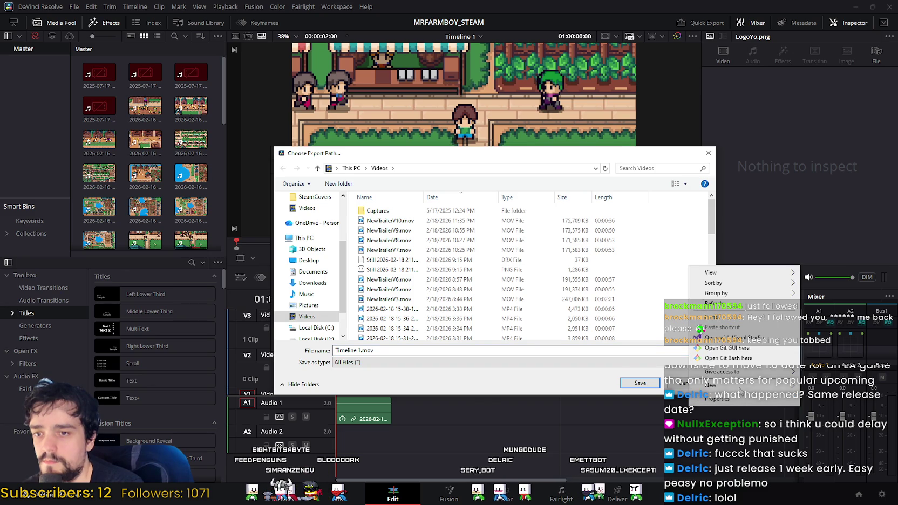
mouse_move(701, 386)
click(612, 386)
text(Cli)
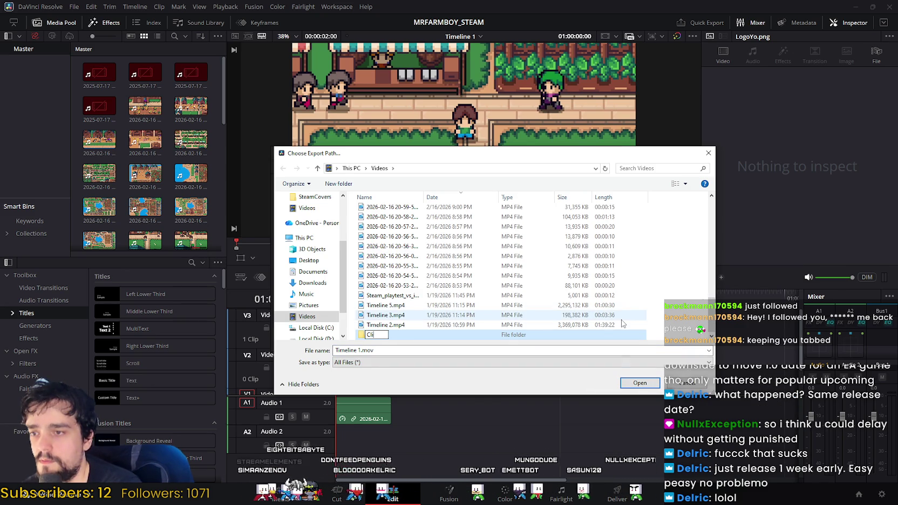
key(Return)
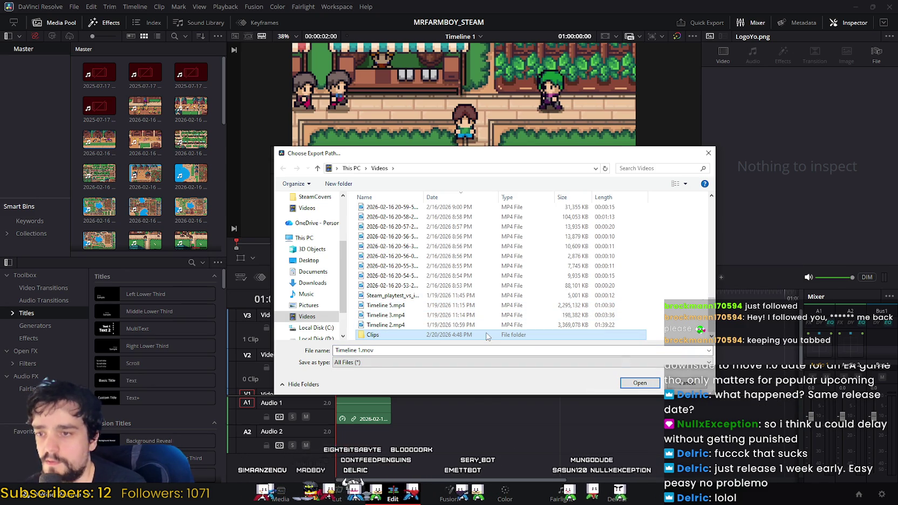
key(Return)
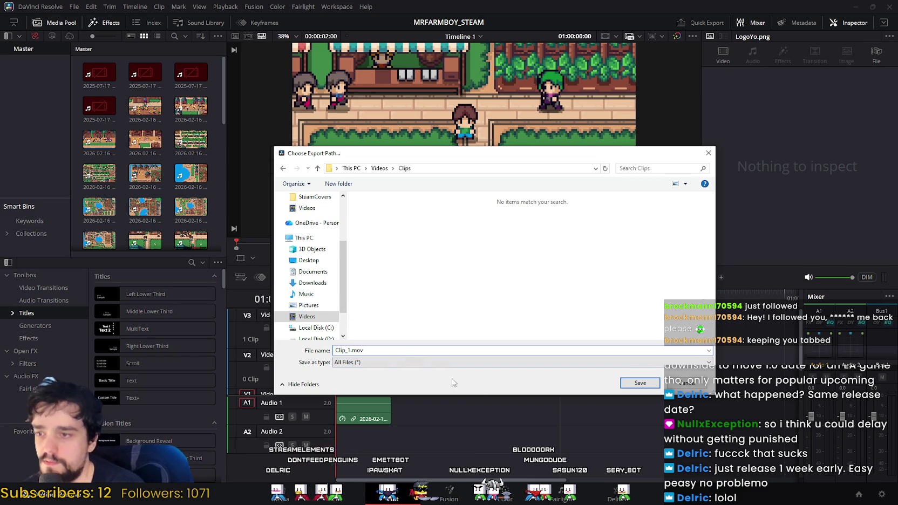
click(631, 381)
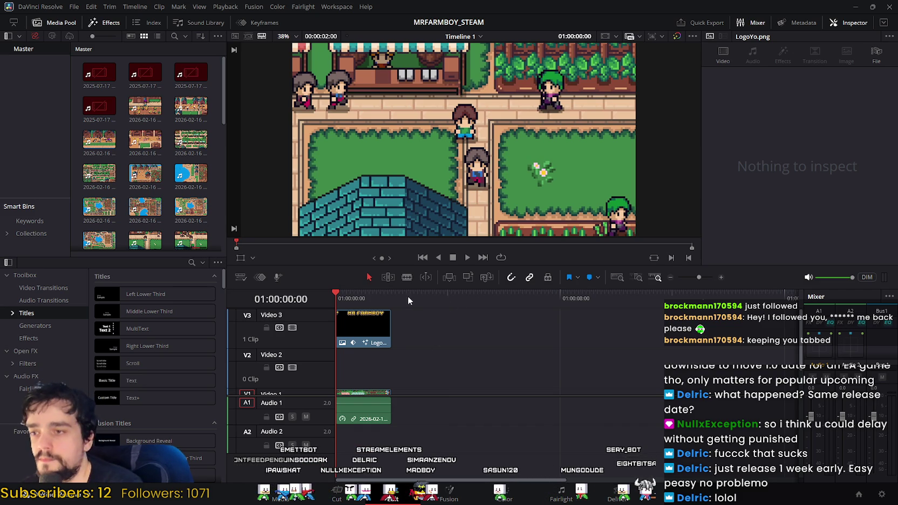
click(474, 36)
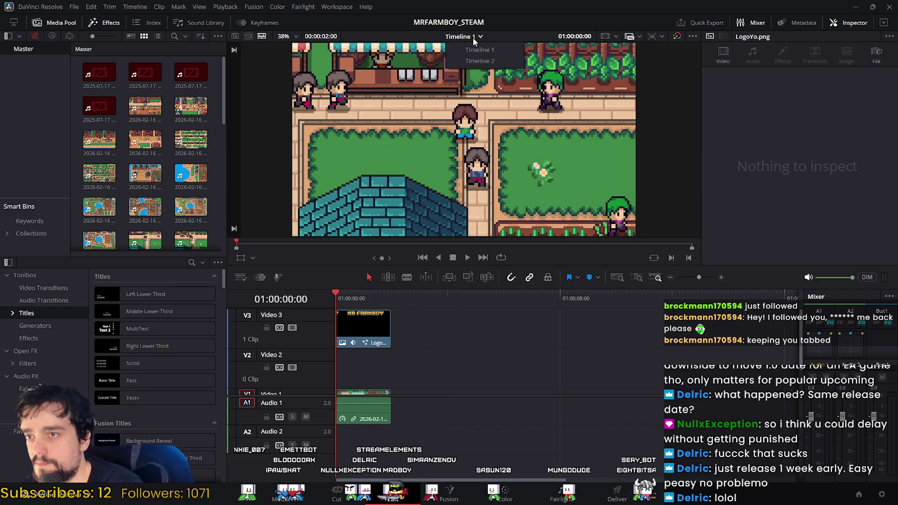
Inspect the Flip Over titles and island footage clip in Timeline 2.
click(477, 60)
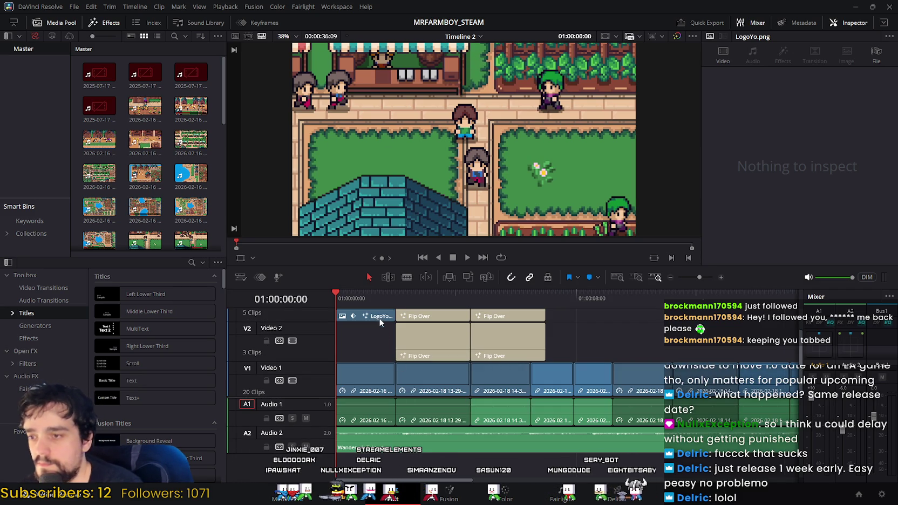
scroll(441, 349, up, 2)
click(413, 326)
mouse_move(362, 298)
mouse_down()
mouse_move(497, 307)
mouse_move(396, 301)
mouse_up()
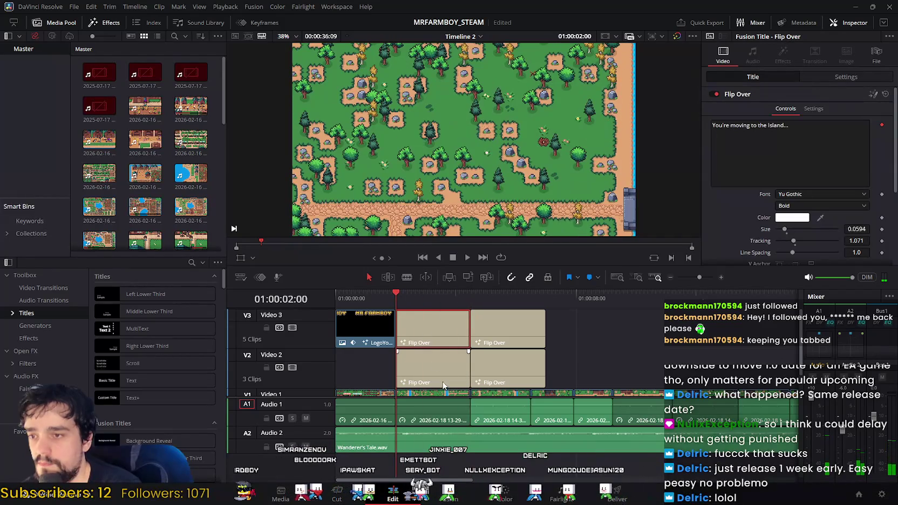
click(431, 403)
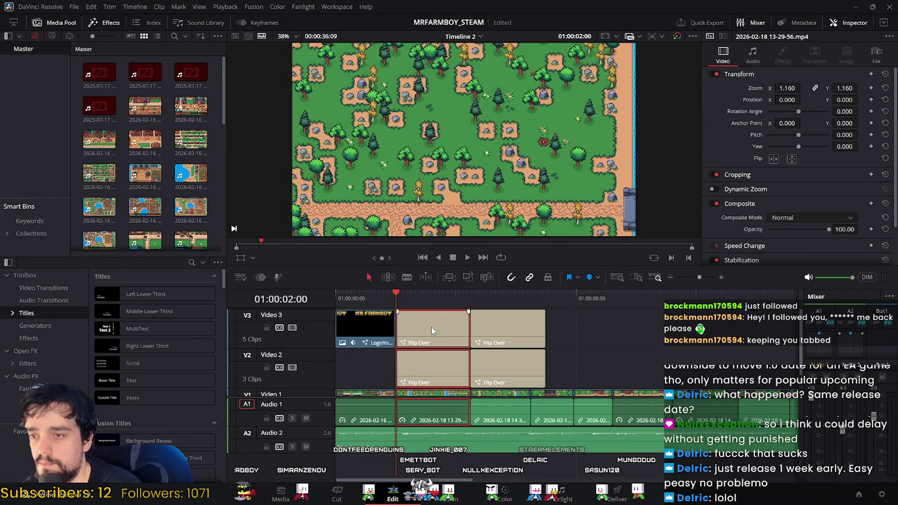
Return to Timeline 1, then box-select and delete all the logo intro clips.
click(473, 36)
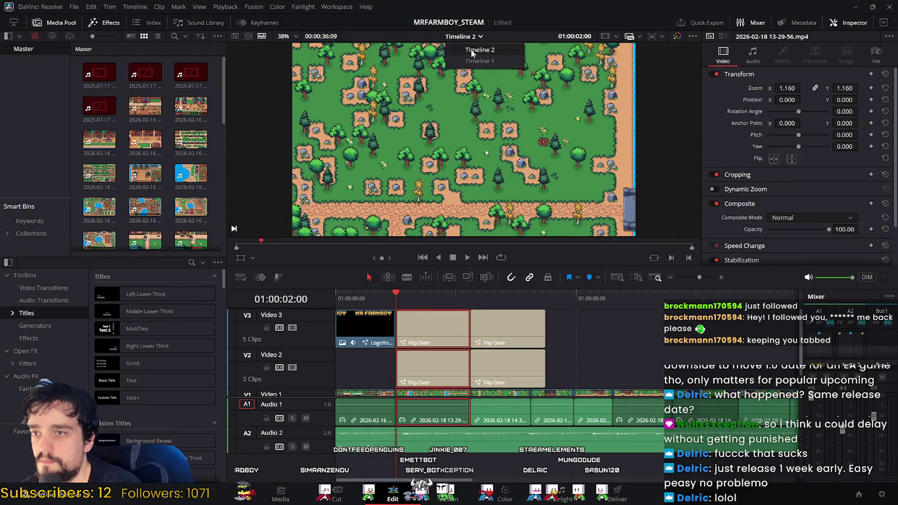
click(475, 53)
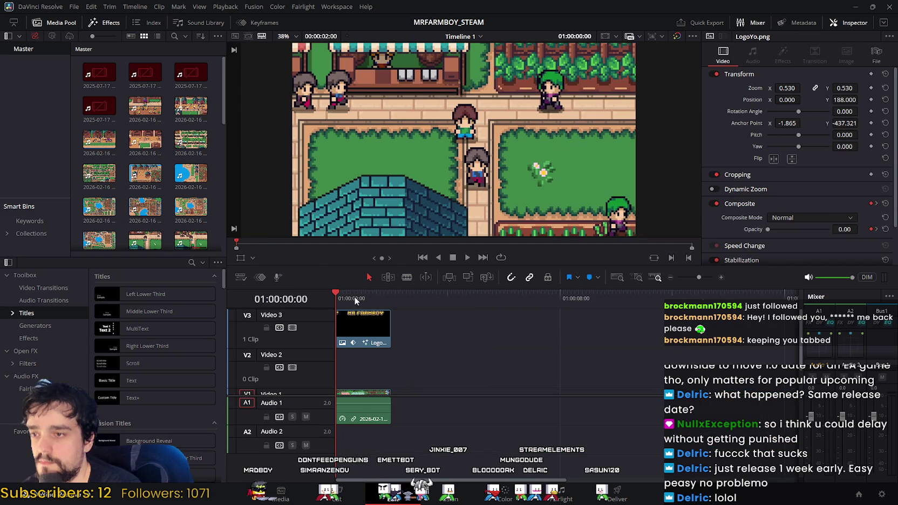
double_click(361, 317)
drag(462, 443, 316, 286)
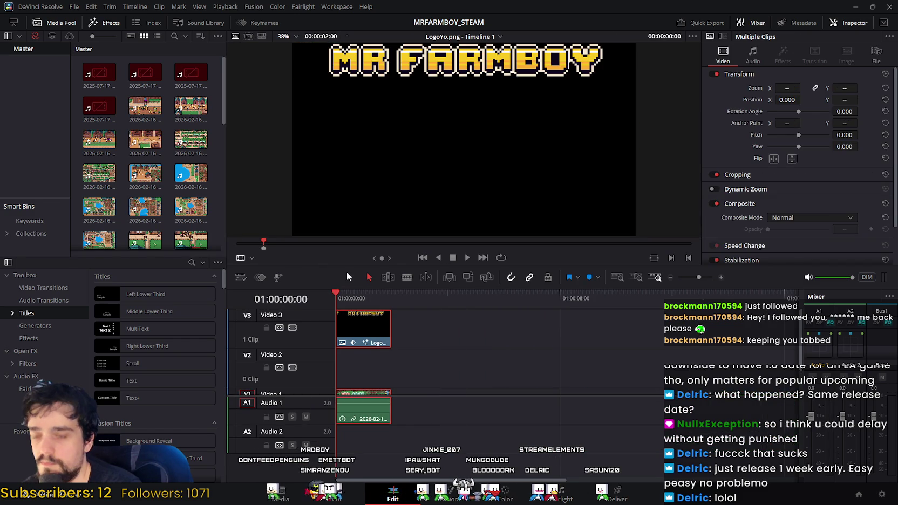
mouse_move(415, 356)
mouse_down()
mouse_move(315, 444)
mouse_move(374, 431)
mouse_up()
click(406, 398)
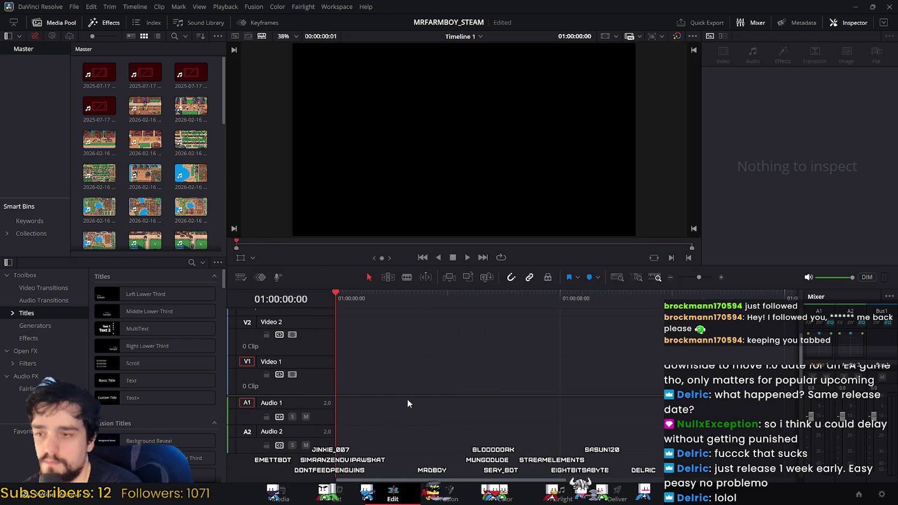
Review the pasted Flip Over titles, then undo to restore the logo intro.
drag(388, 335, 398, 345)
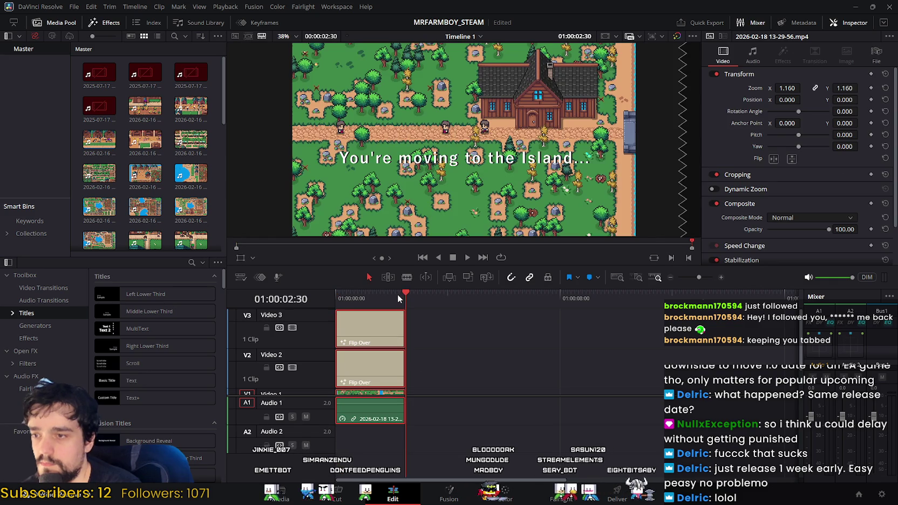
mouse_move(403, 293)
mouse_down()
mouse_move(332, 292)
mouse_move(349, 303)
mouse_move(404, 306)
mouse_move(334, 293)
mouse_up()
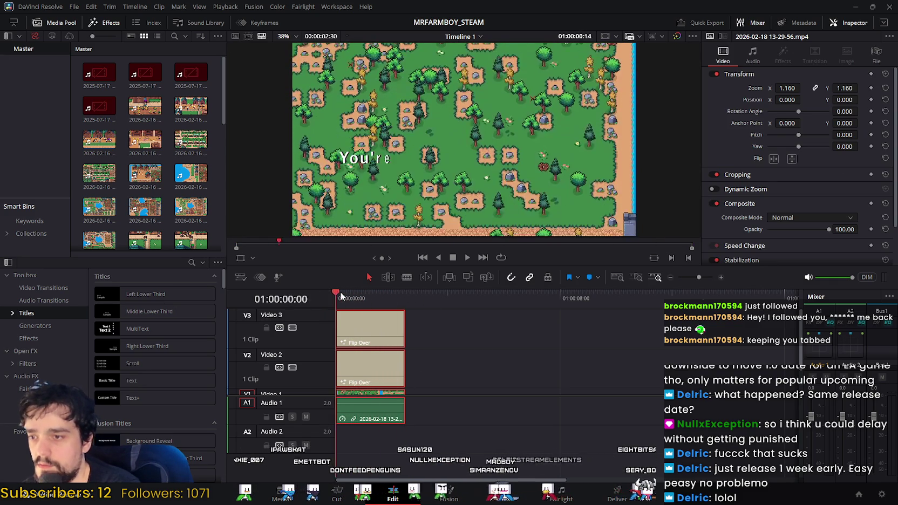
click(457, 348)
click(376, 315)
click(379, 362)
click(381, 330)
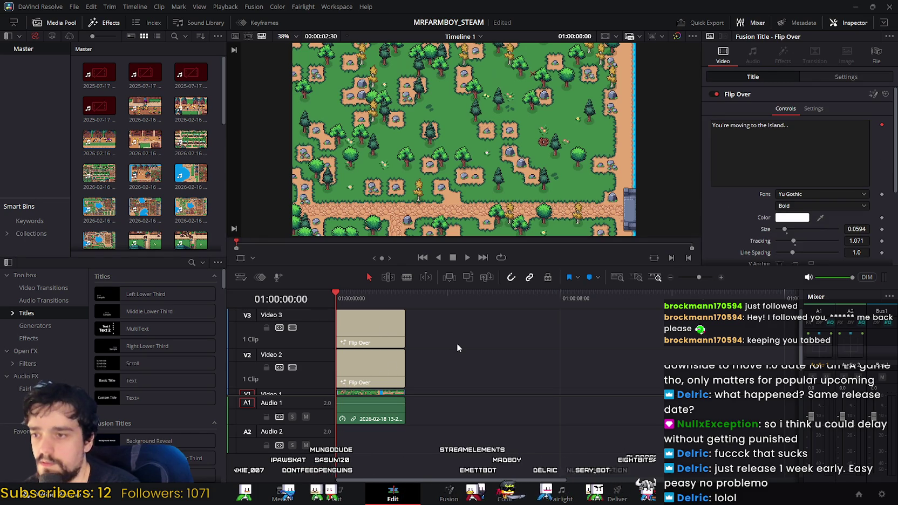
key(ctrl+z)
key(ctrl+z)
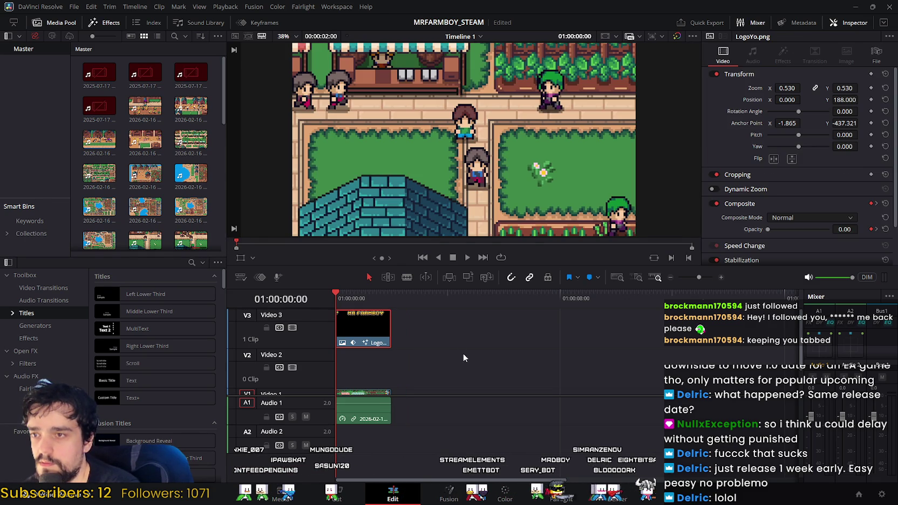
Preview the logo fading in, jump back to the timeline start and save the project.
mouse_move(356, 298)
mouse_down()
mouse_move(386, 292)
mouse_move(379, 296)
mouse_up()
key(Home)
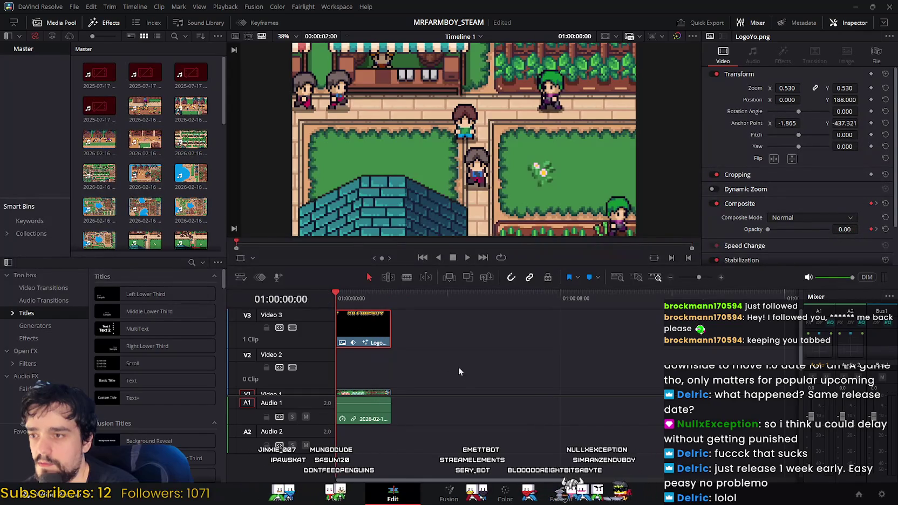
key(ctrl+s)
click(398, 321)
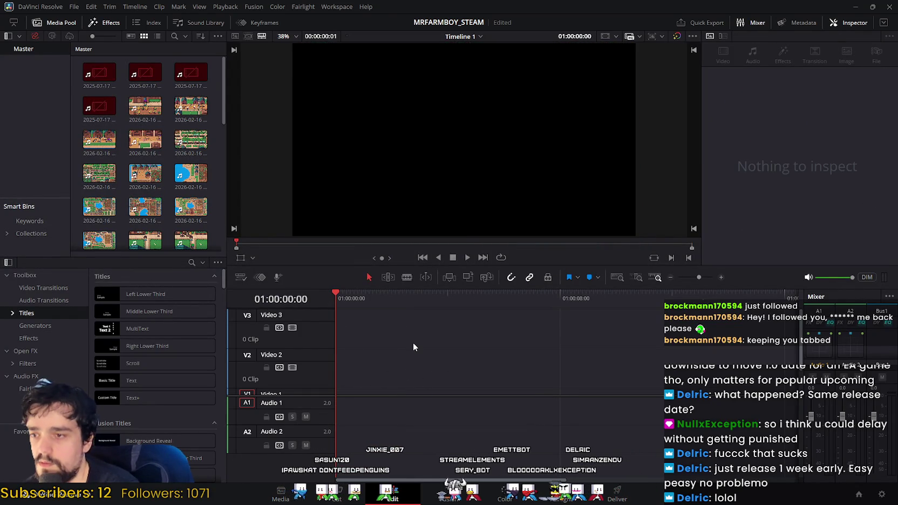
click(386, 392)
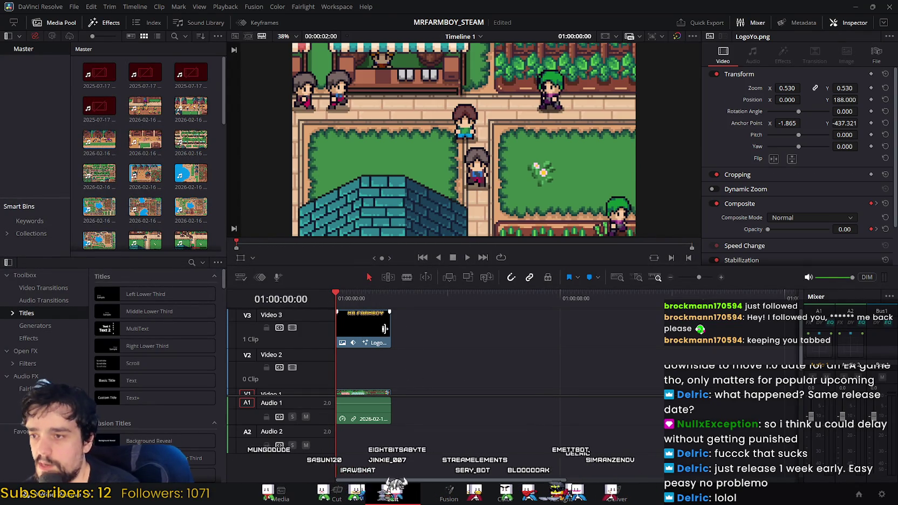
Delete the LogoYo clip from Video 3, keeping the V1 footage, and bring up Quick Export.
click(388, 327)
click(363, 332)
key(Delete)
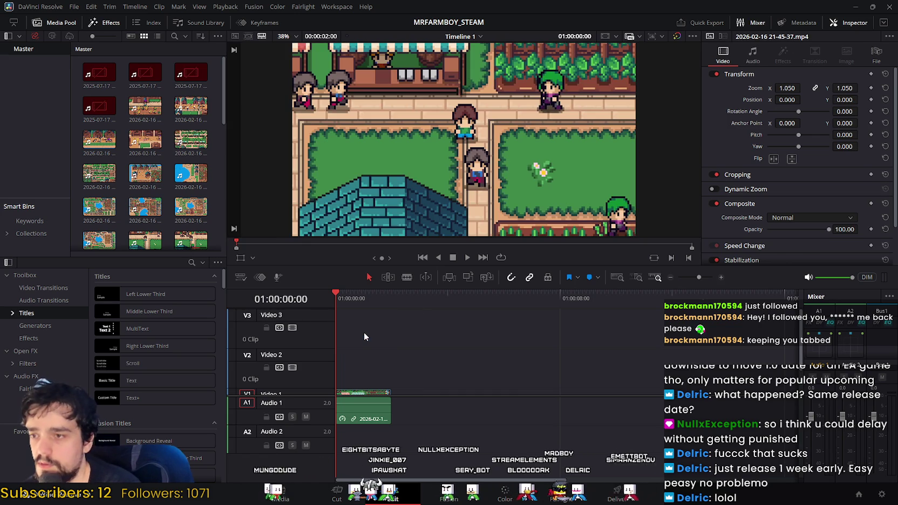
scroll(353, 349, down, 2)
mouse_move(342, 302)
mouse_down()
mouse_move(386, 303)
mouse_move(310, 301)
mouse_up()
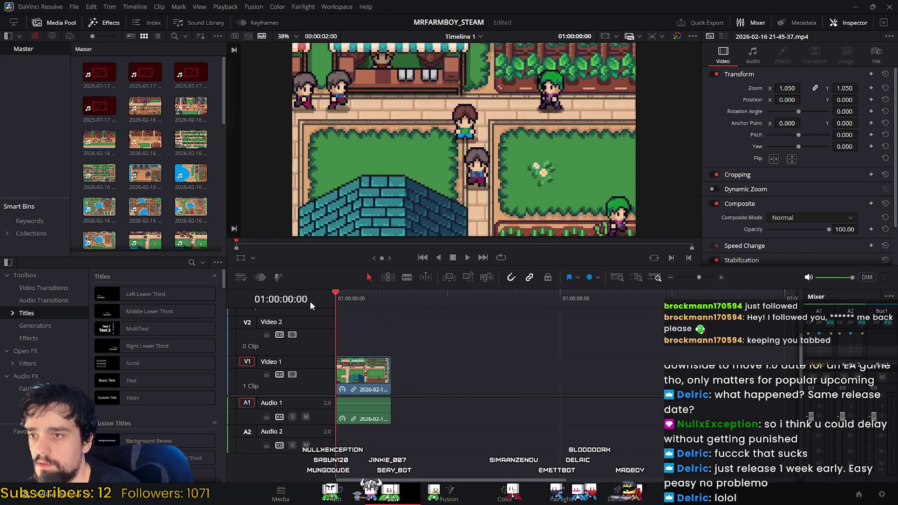
click(715, 23)
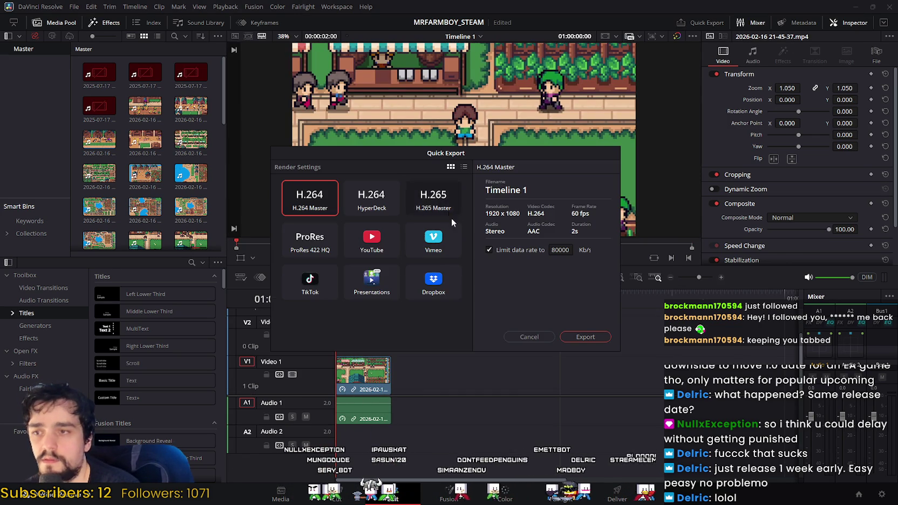
Export Timeline 1, overwriting the existing Clip_1.mov.
click(580, 337)
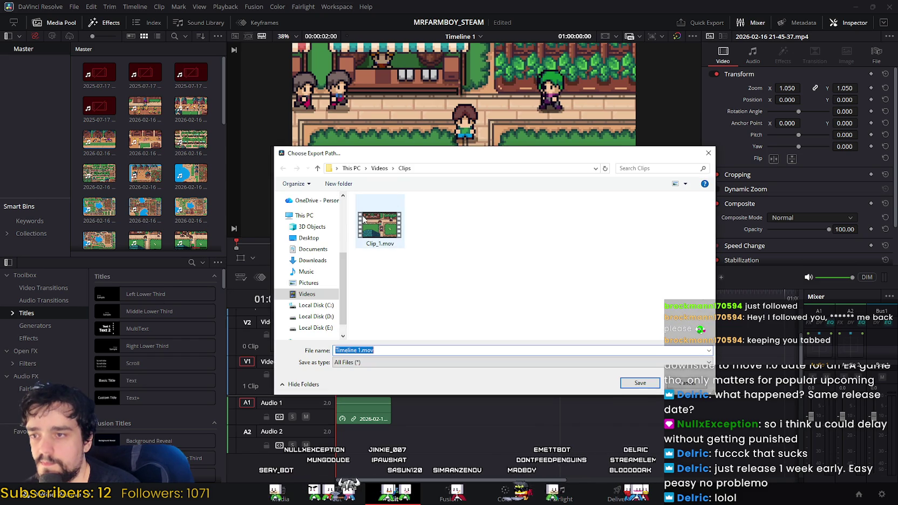
click(634, 382)
click(472, 259)
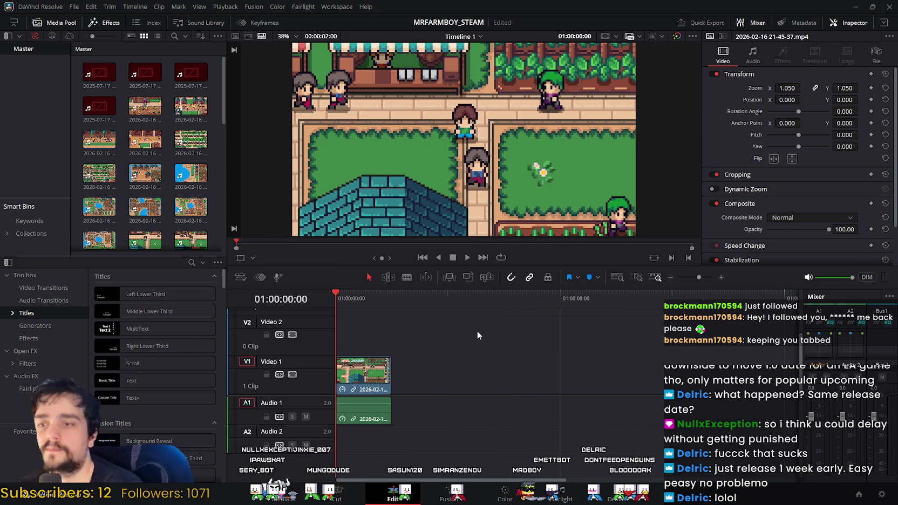
Select the island footage clip in Timeline 2, then return to Timeline 1.
click(463, 36)
click(472, 59)
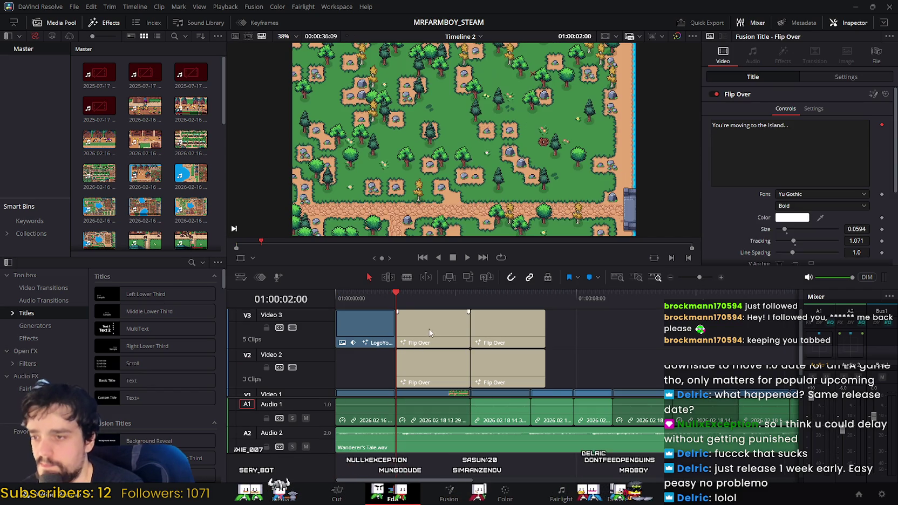
click(429, 423)
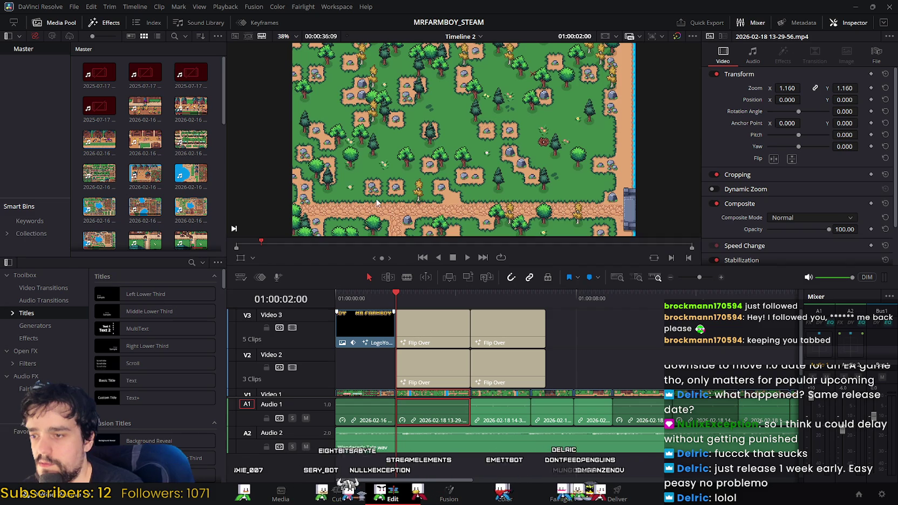
click(463, 37)
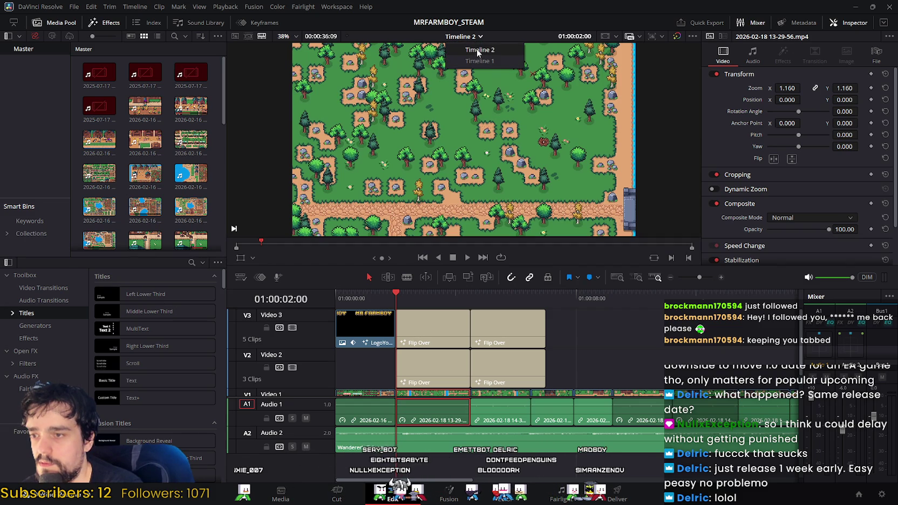
click(479, 60)
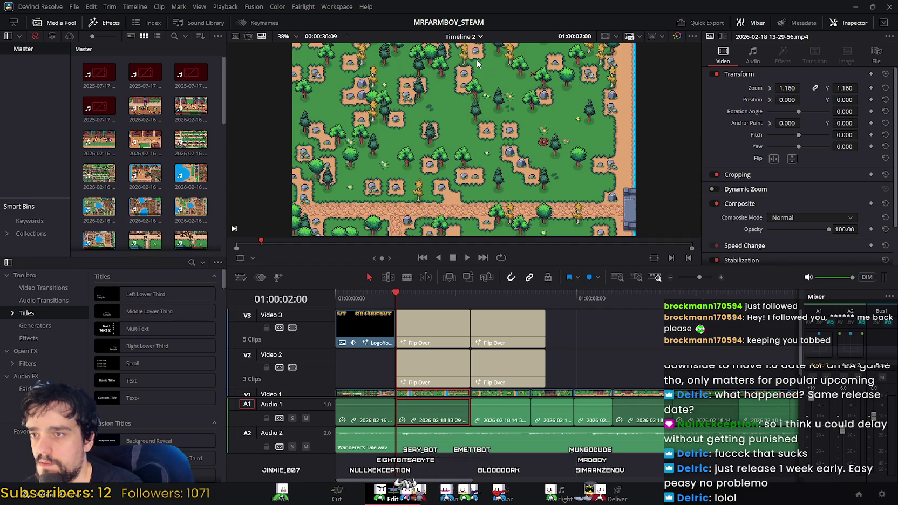
Replace Timeline 1's clip with the copied trailer section and save the project.
click(365, 362)
key(Delete)
key(ctrl+v)
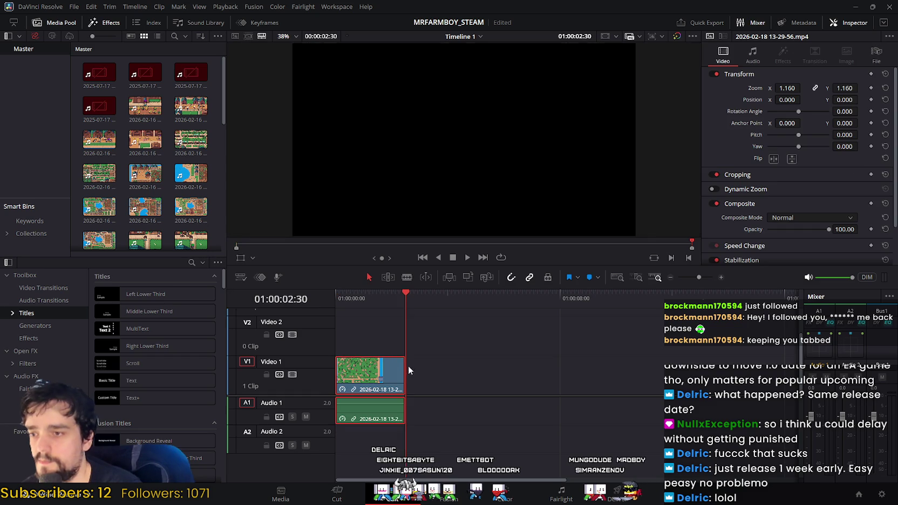
click(377, 296)
drag(340, 295, 402, 311)
key(ctrl+s)
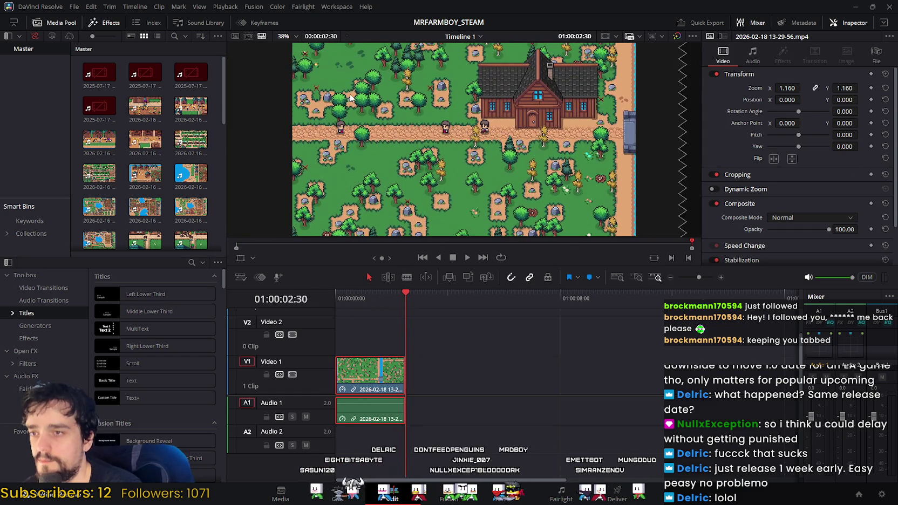
Quick-export Timeline 1 as Clip_2_Arriving_to_the_Island.mov into the Clips folder.
click(715, 21)
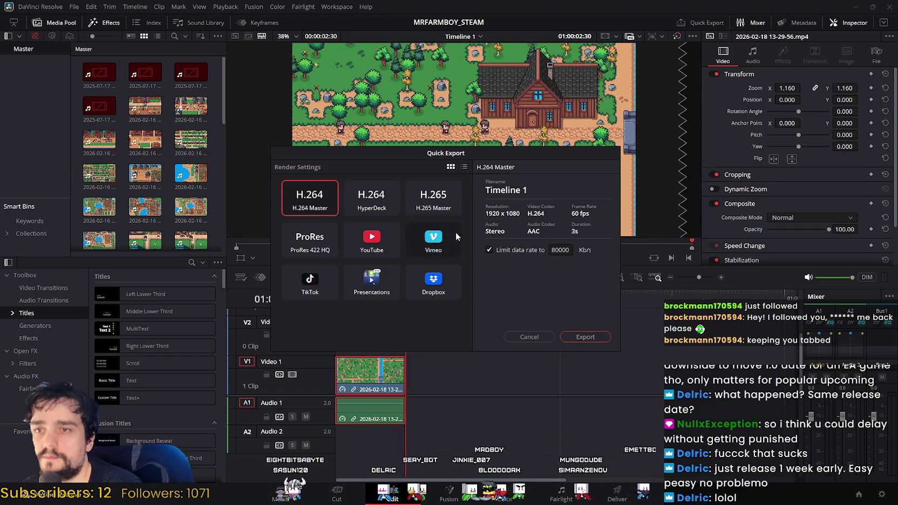
click(567, 340)
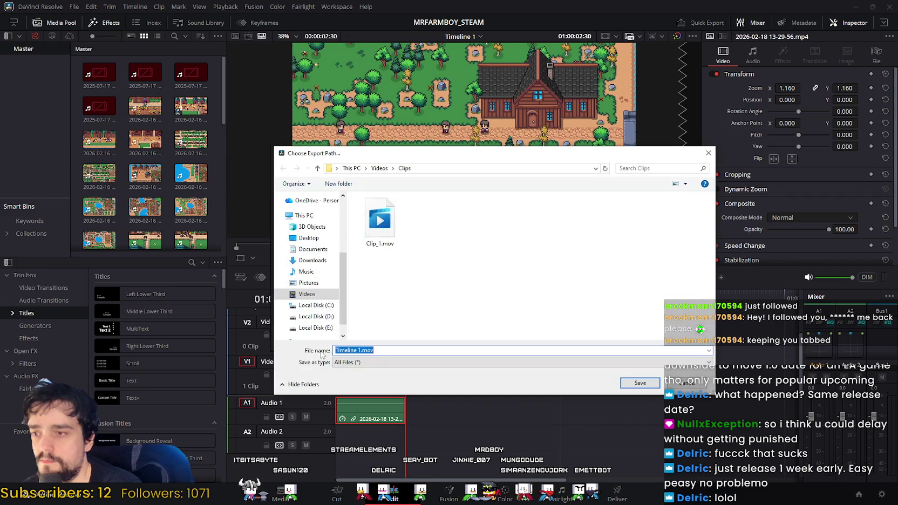
click(362, 350)
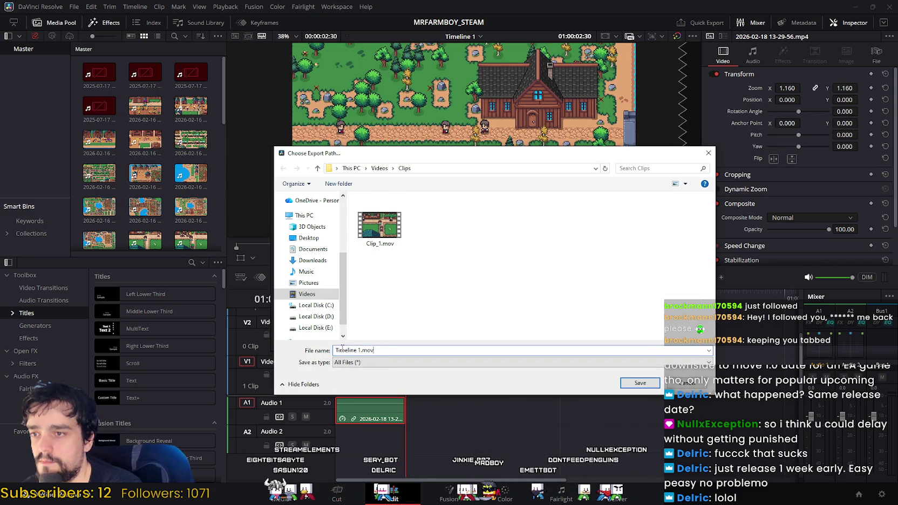
drag(360, 350, 335, 350)
text(Clip_2_Arriving_to_th)
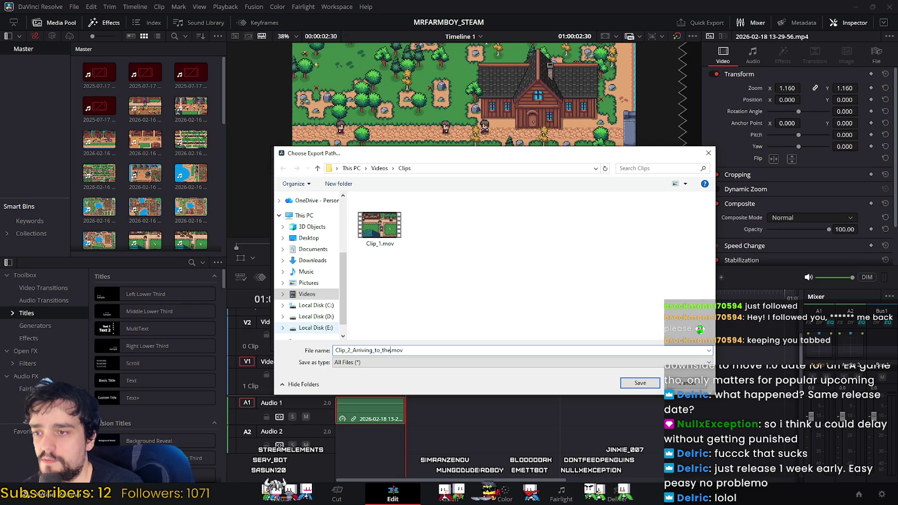
text(_Island)
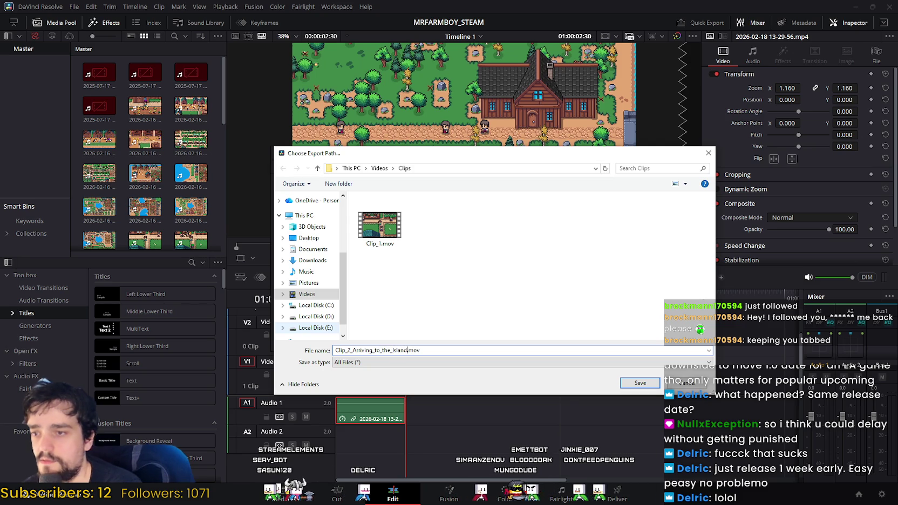
click(648, 380)
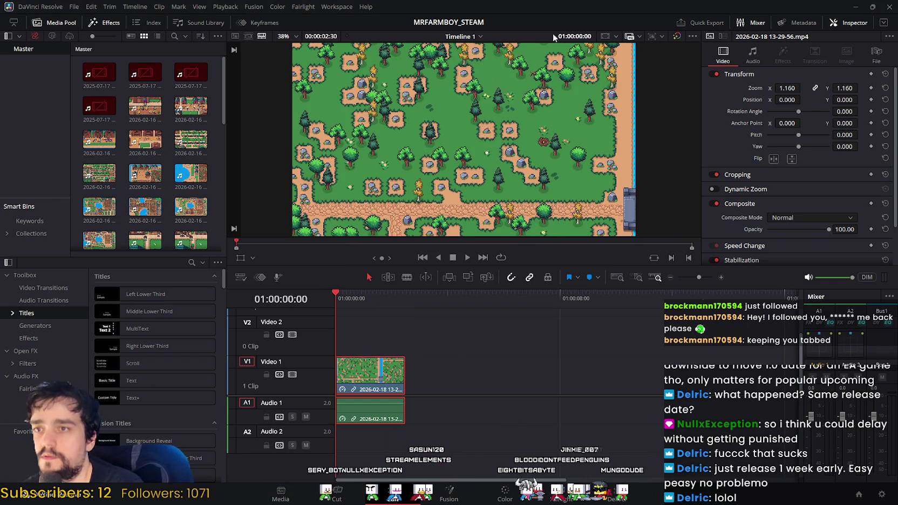
click(473, 37)
Copy the next footage clip from Timeline 2 and paste it into the empty Timeline 1.
click(470, 60)
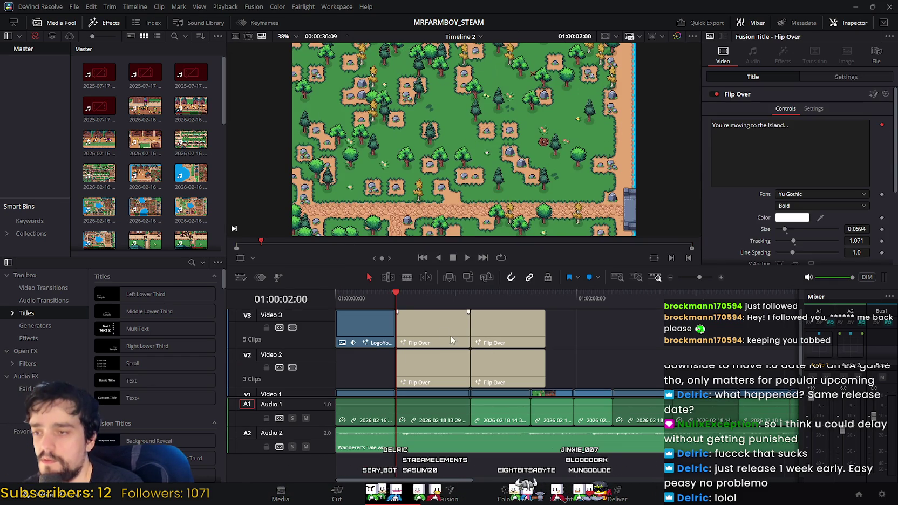
click(493, 406)
mouse_move(475, 301)
mouse_down()
mouse_move(492, 298)
mouse_move(471, 298)
mouse_up()
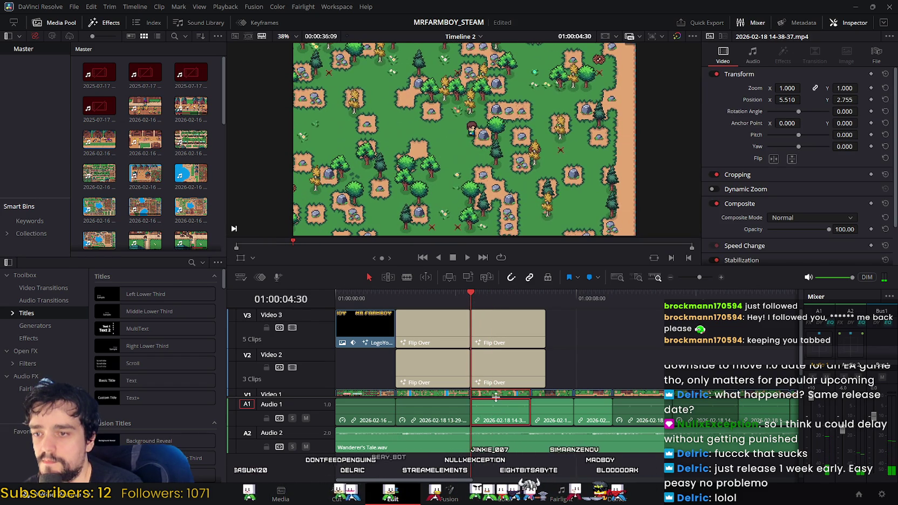
click(469, 36)
click(477, 61)
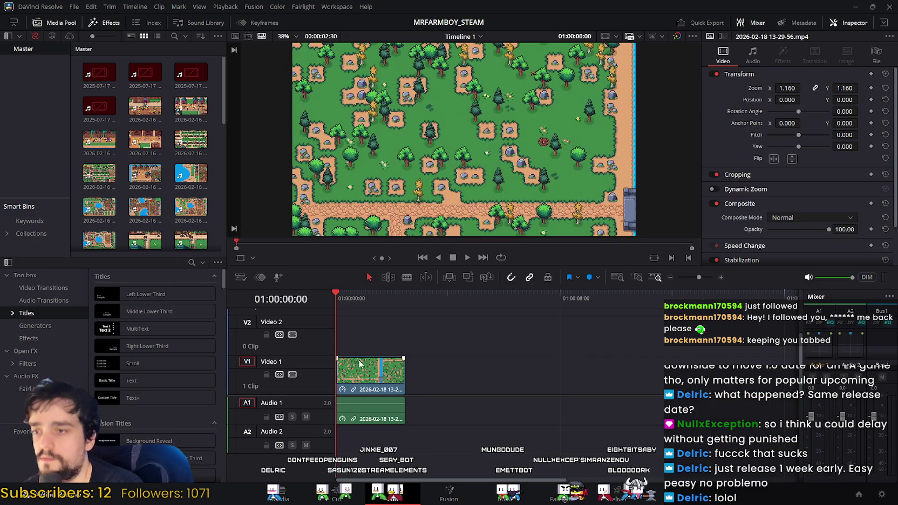
key(ctrl+v)
drag(390, 301, 335, 294)
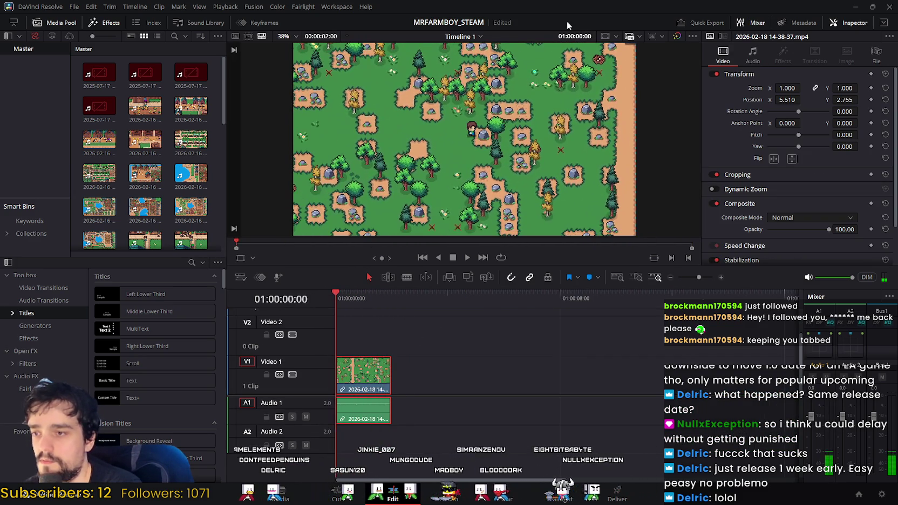
Quick-export it as Clip_3_start_from_nothing.mov, adapting the previous clip's file name.
click(707, 22)
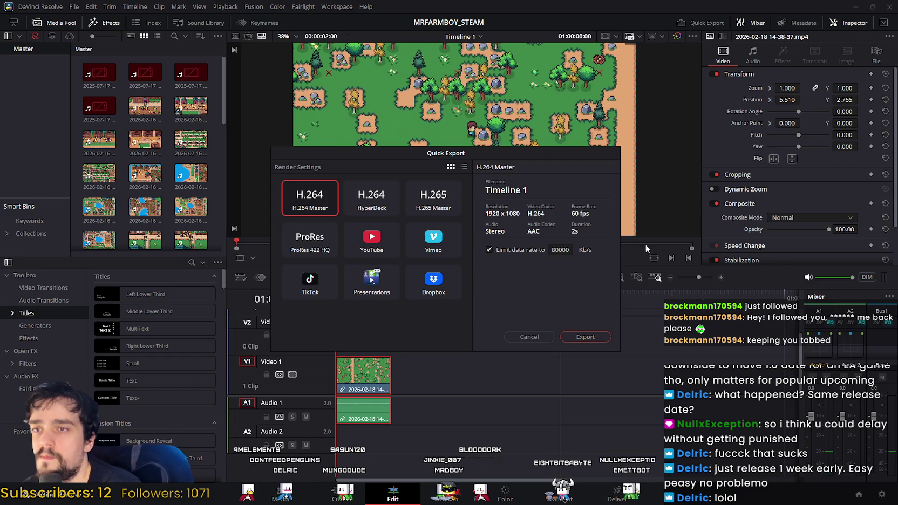
click(587, 336)
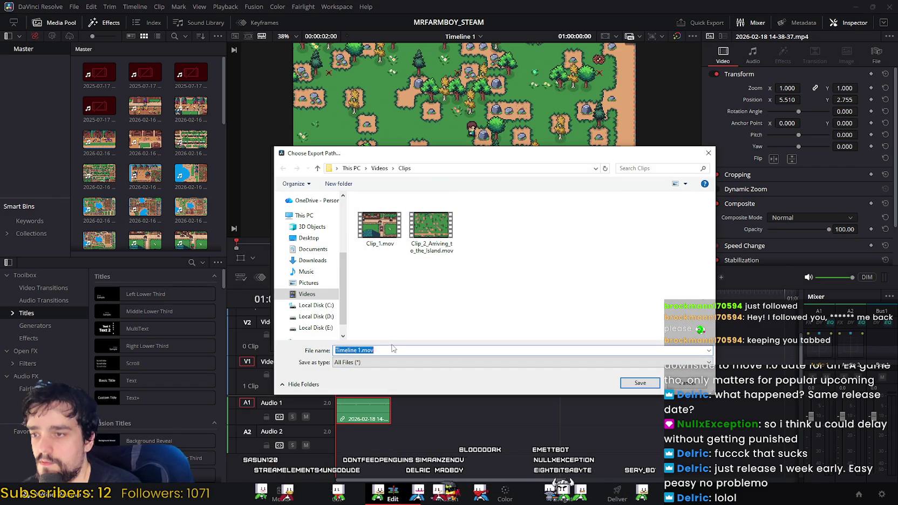
click(431, 226)
click(349, 350)
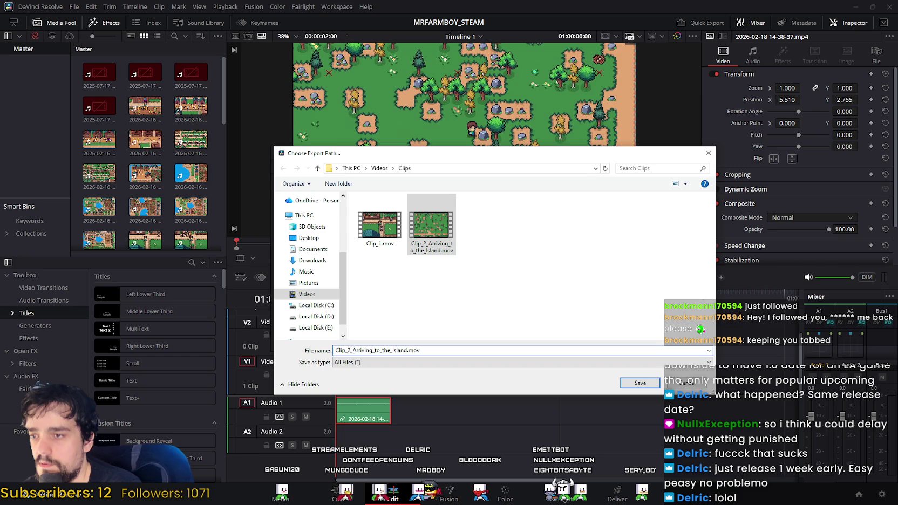
text(3_start_from_nothing)
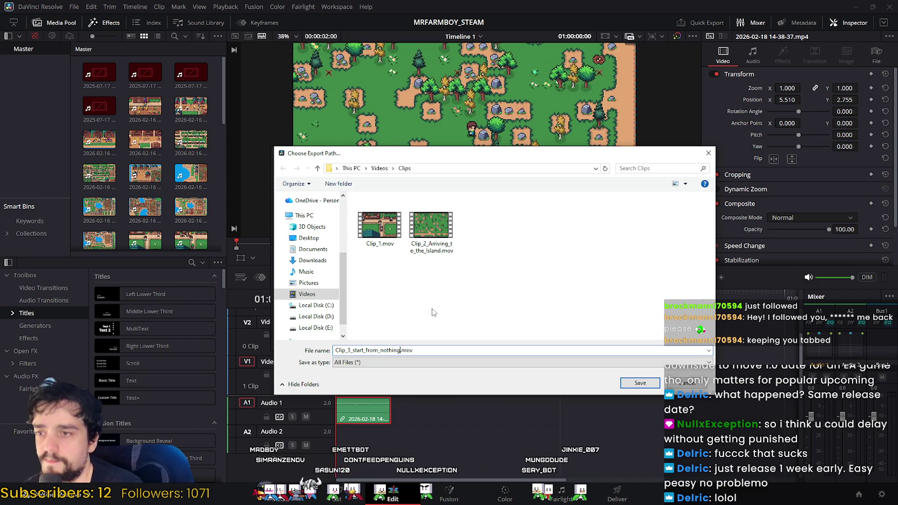
click(639, 383)
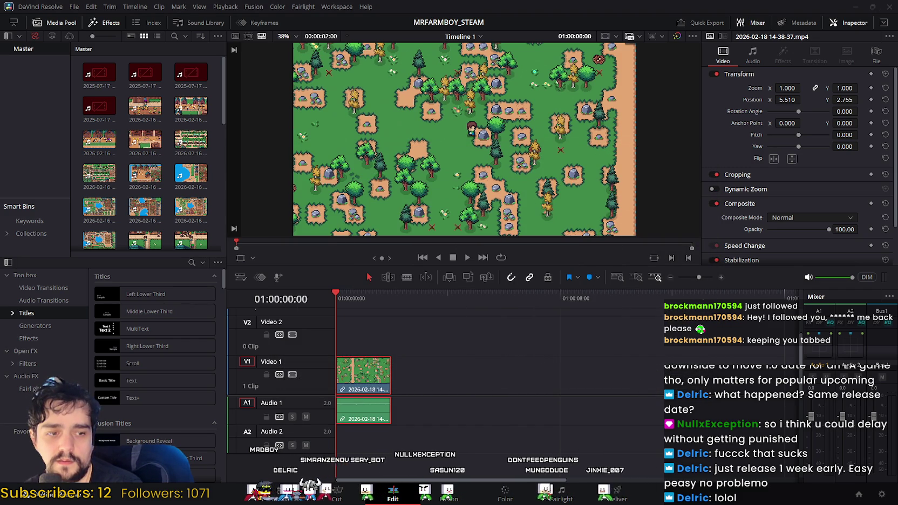
scroll(394, 251, up, 10)
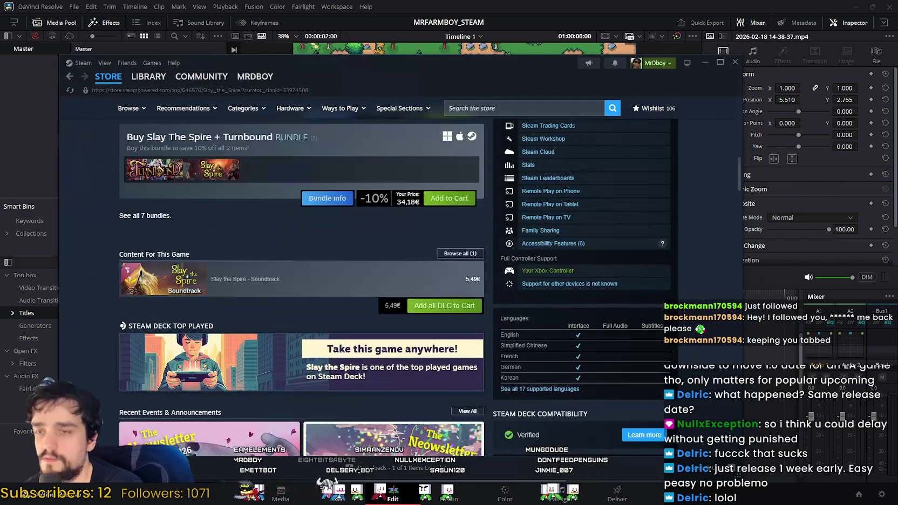
click(702, 63)
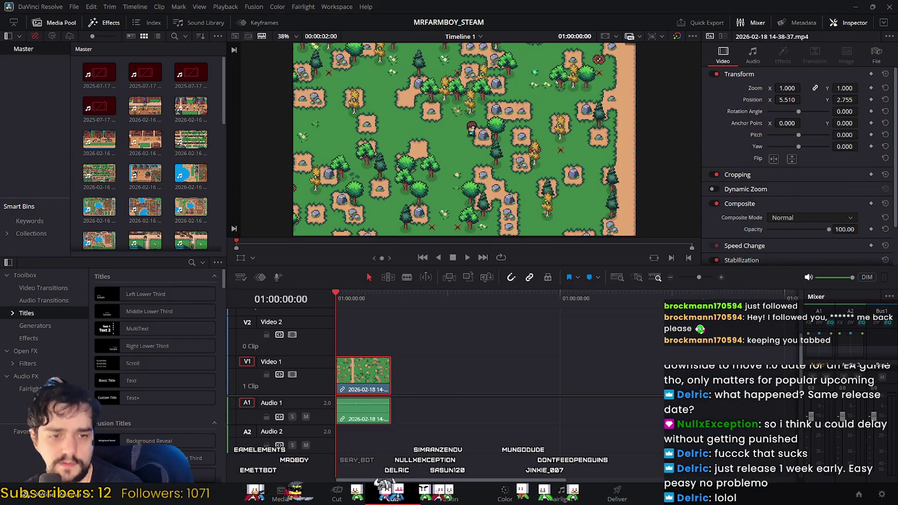
key(alt+Tab)
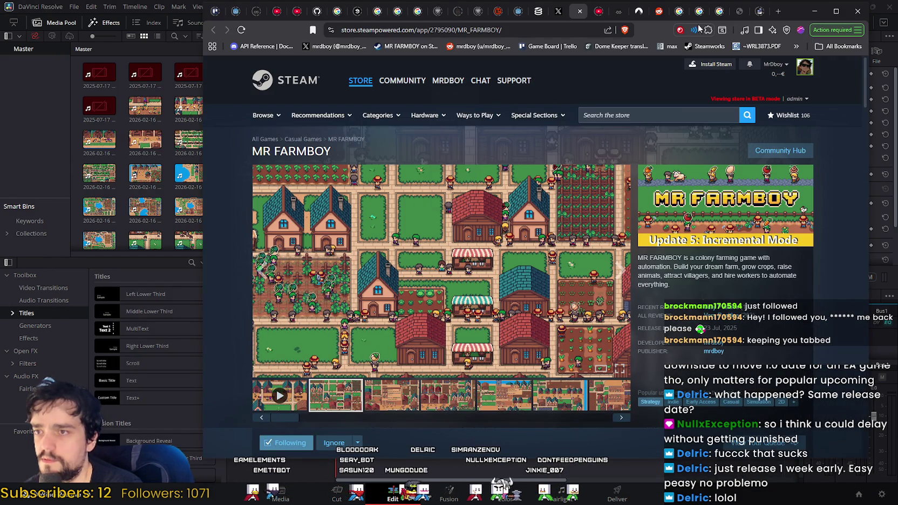
click(284, 399)
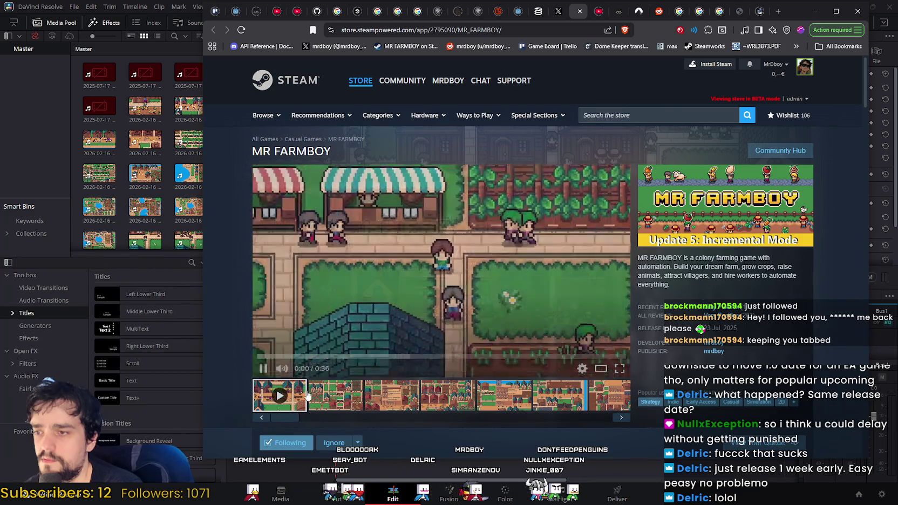
click(825, 12)
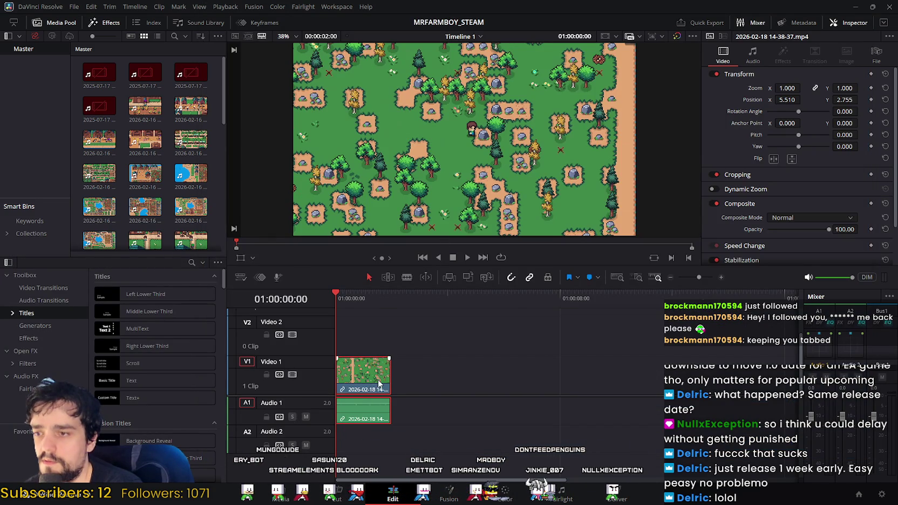
Delete the exported clip from Timeline 1 and switch to Timeline 2.
key(Delete)
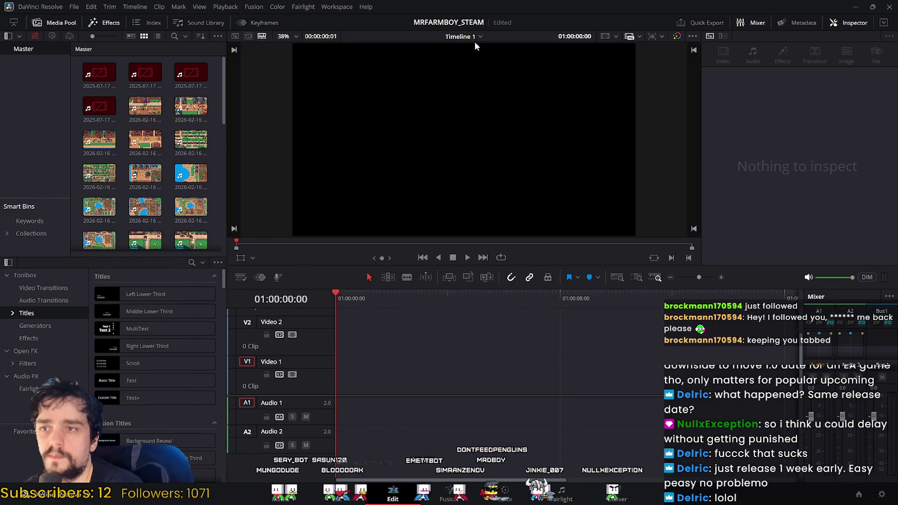
click(475, 39)
click(485, 60)
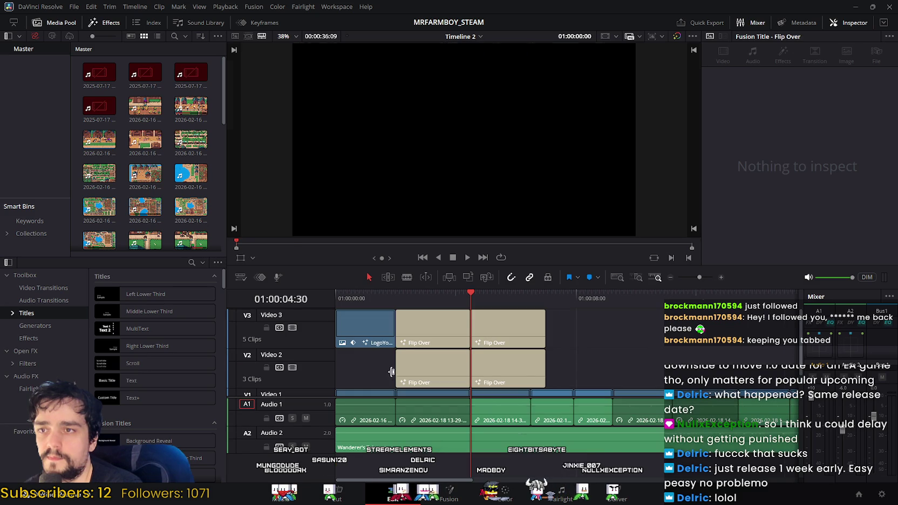
Scrub and play through Timeline 2's trailer footage to find the next section.
mouse_move(473, 307)
mouse_down()
mouse_move(541, 300)
mouse_move(567, 306)
mouse_move(495, 308)
mouse_move(781, 327)
mouse_move(516, 333)
mouse_up()
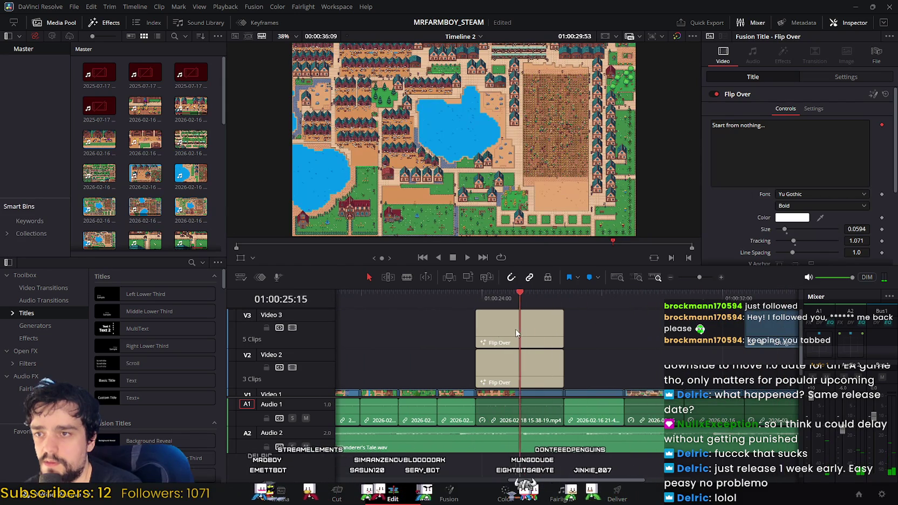
mouse_move(436, 335)
mouse_down()
mouse_move(331, 319)
mouse_move(515, 328)
mouse_move(548, 317)
mouse_up()
click(468, 257)
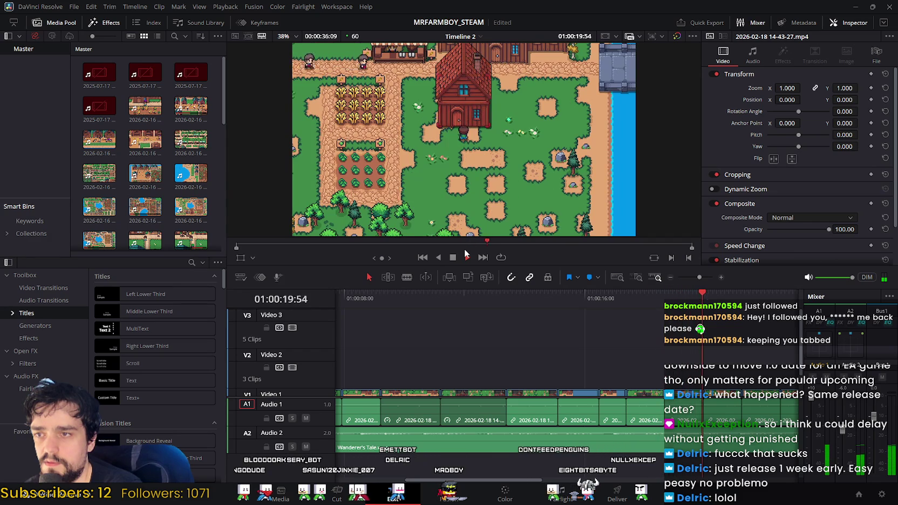
click(452, 257)
drag(586, 293, 359, 288)
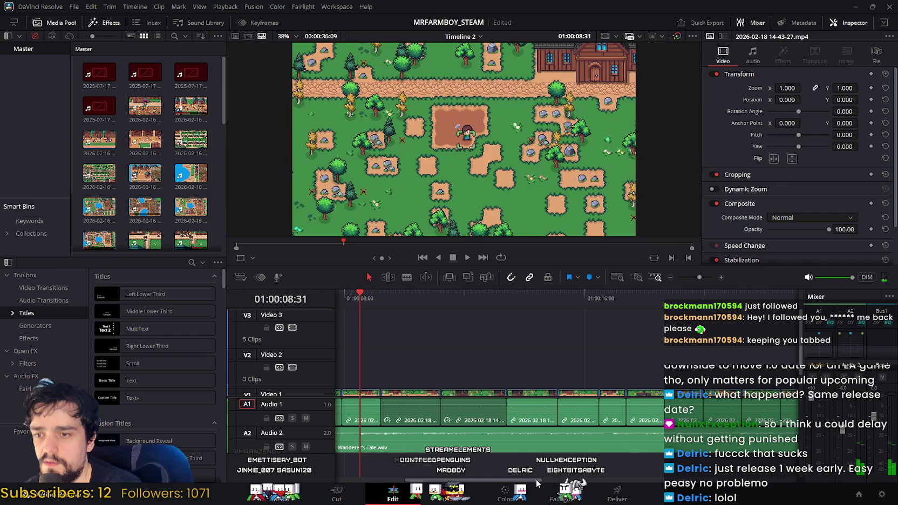
scroll(586, 321, left, 5)
mouse_move(579, 294)
mouse_down()
mouse_move(445, 298)
mouse_move(639, 309)
mouse_up()
Copy the two footage clips starting at the 7-second mark.
mouse_move(628, 308)
mouse_down()
mouse_move(493, 302)
mouse_move(549, 299)
mouse_up()
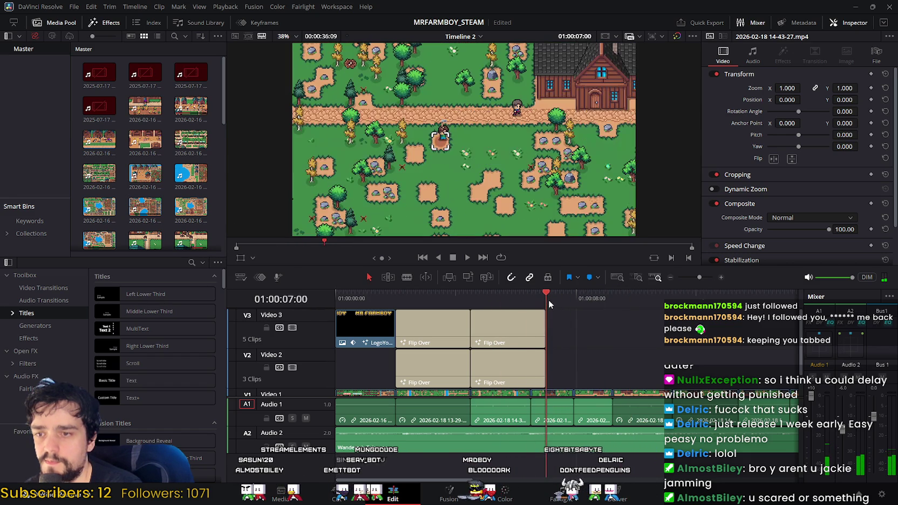
click(568, 397)
ctrl+click(598, 391)
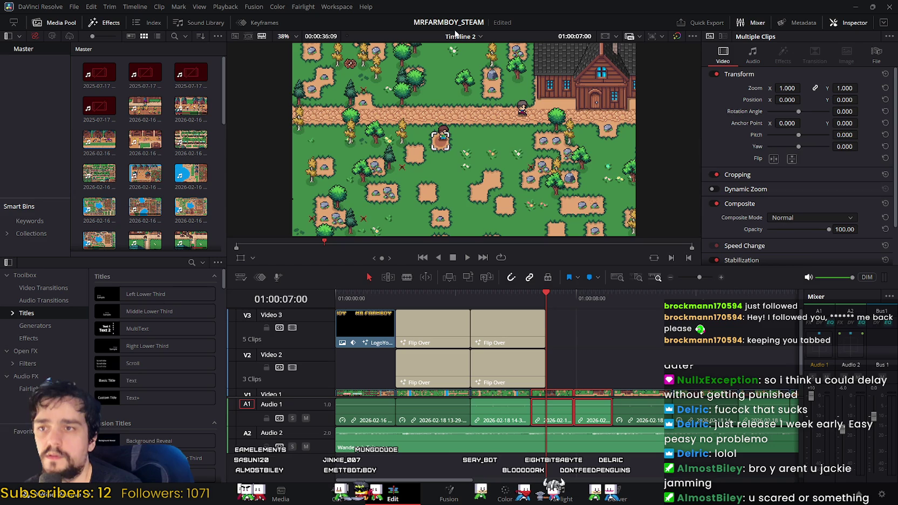
key(ctrl+c)
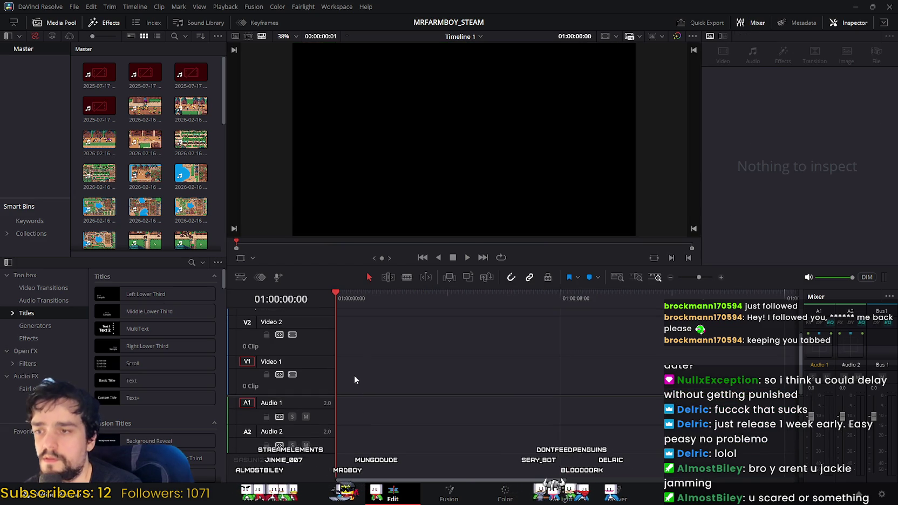
Paste the two copied clips into Timeline 1 and play them back.
key(ctrl+v)
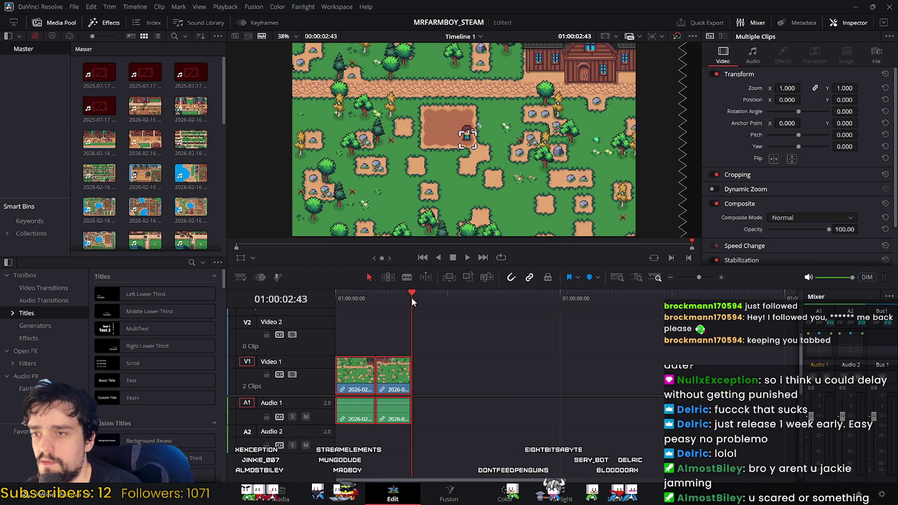
scroll(410, 304, up, 2)
scroll(399, 334, down, 2)
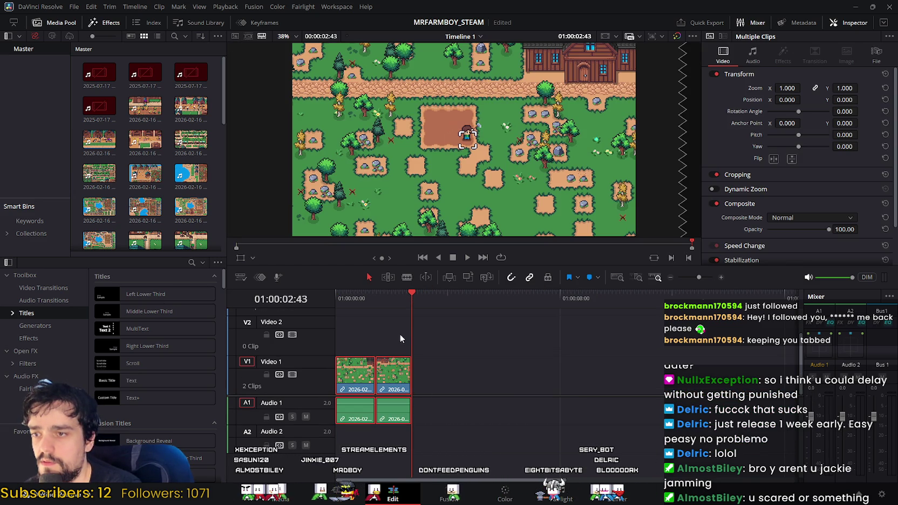
drag(407, 297, 404, 296)
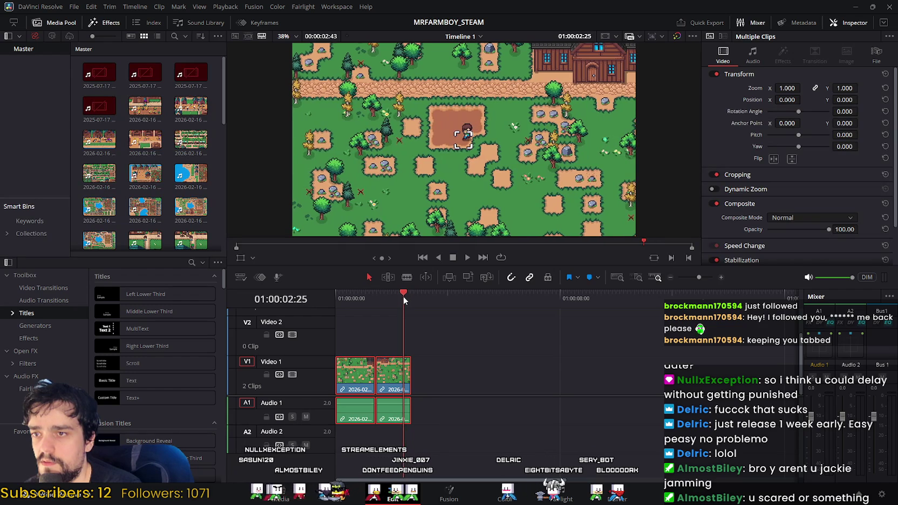
click(463, 259)
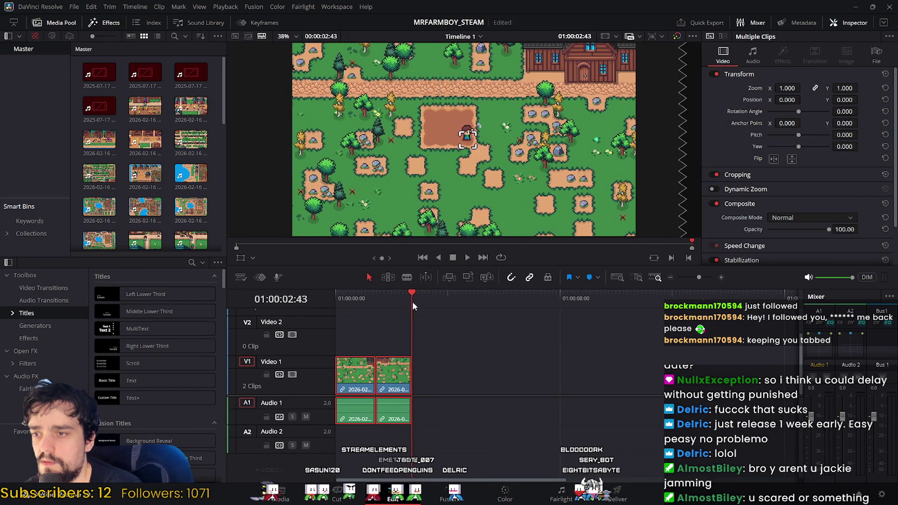
Quick-export Timeline 1 to the Clips folder as a till the land clip based on Clip_3's name.
click(714, 22)
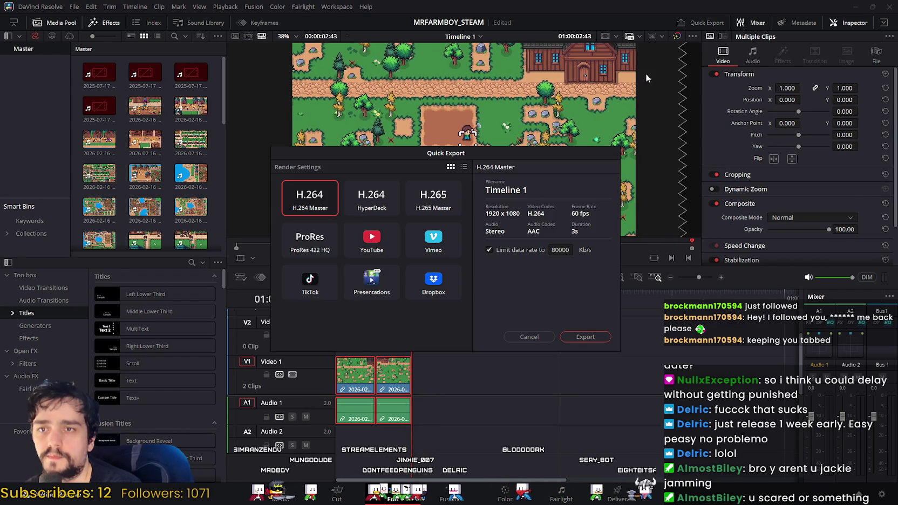
click(592, 335)
click(494, 242)
click(384, 350)
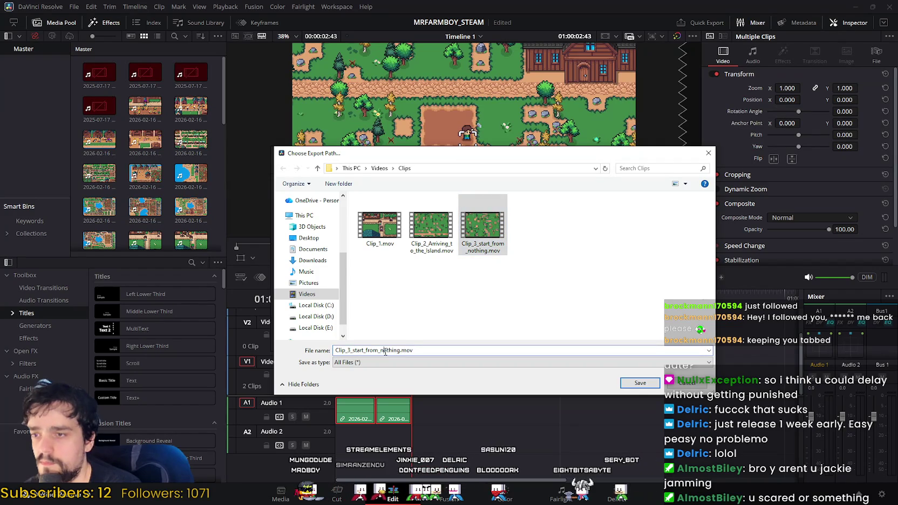
drag(389, 352, 367, 351)
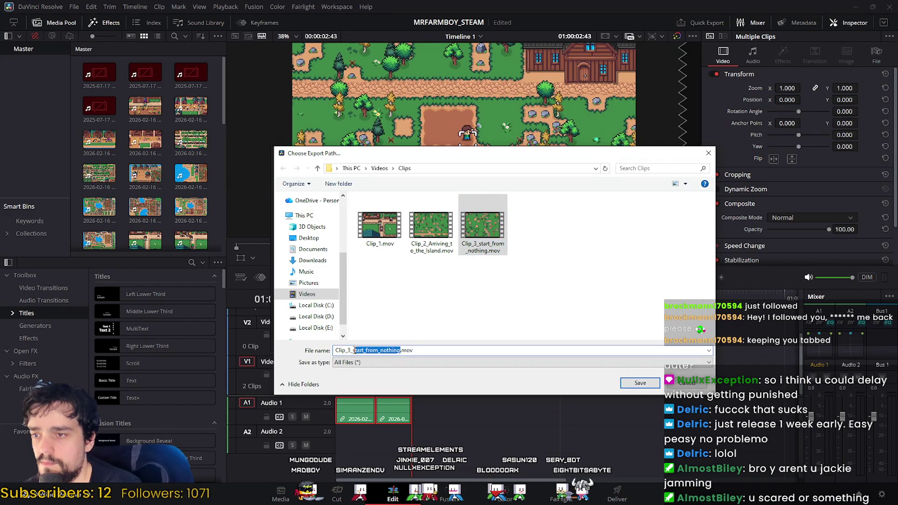
text(t)
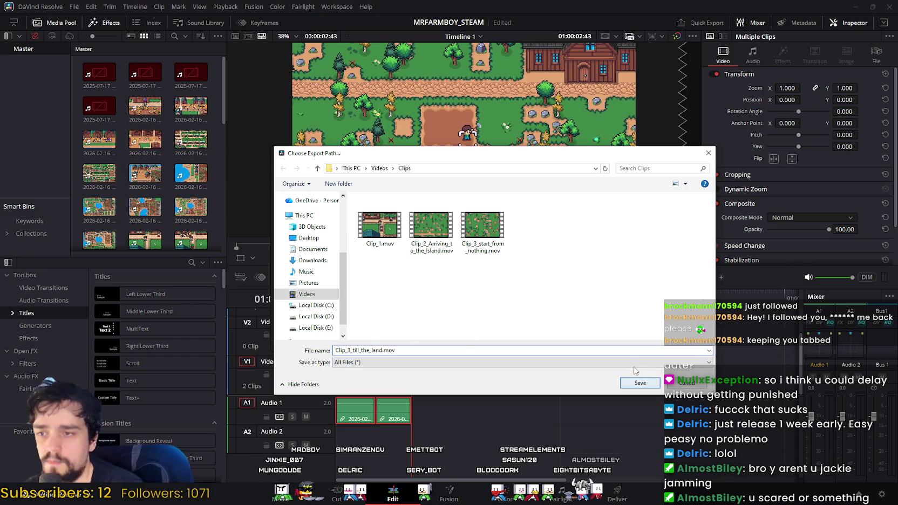
click(639, 383)
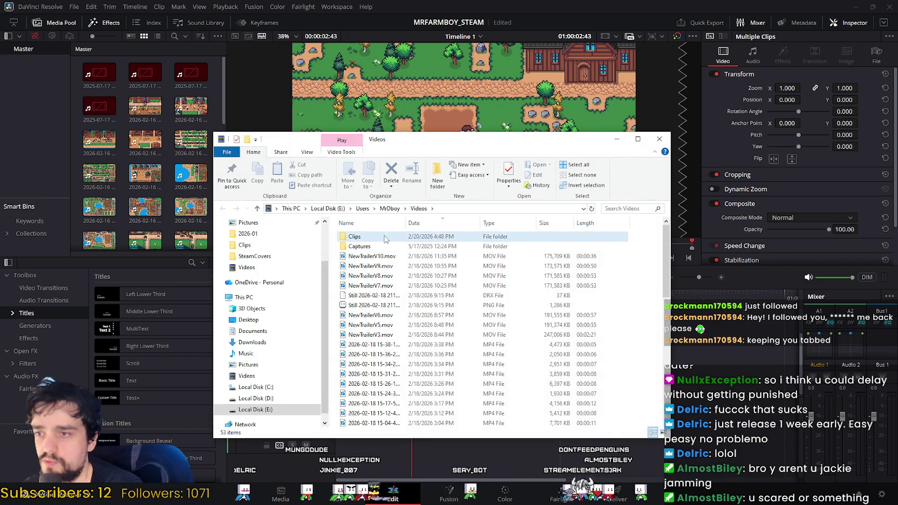
Rename the exported file in the Clips folder to Clip_4_till_the_land.mov.
double_click(378, 238)
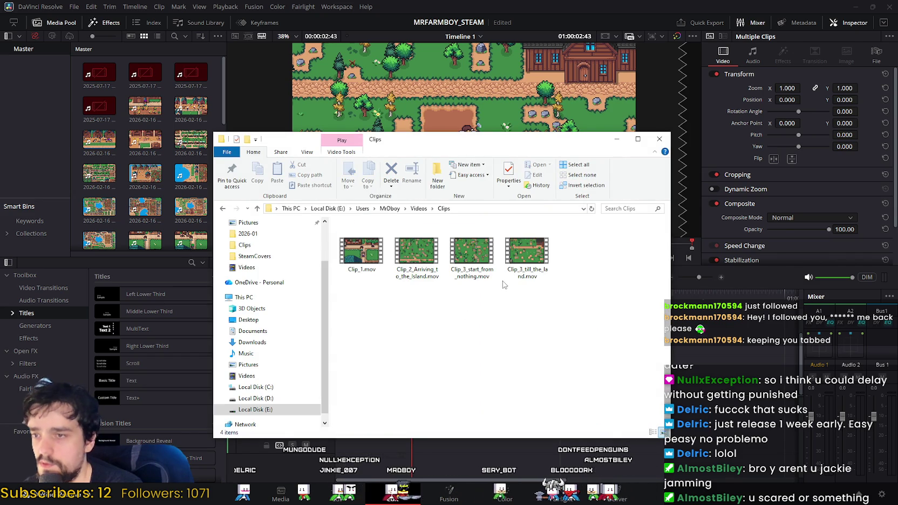
click(530, 268)
click(520, 277)
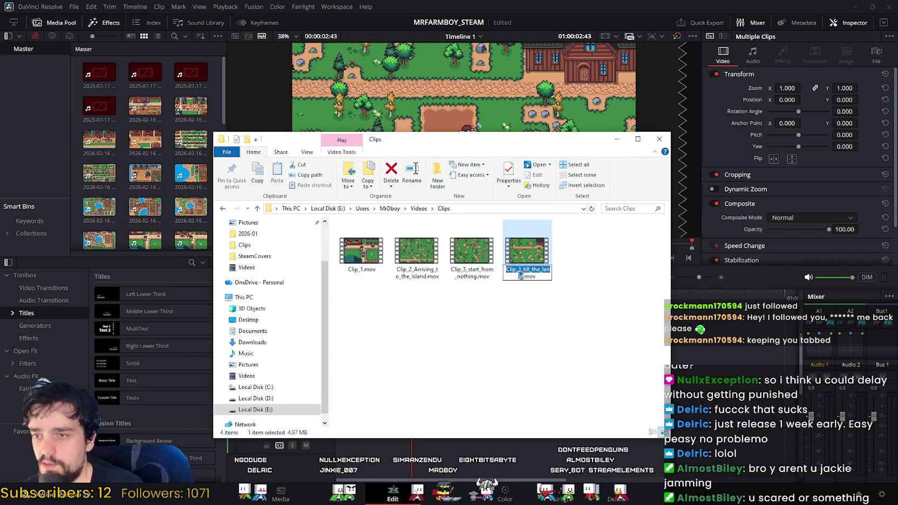
click(533, 316)
key(alt+Tab)
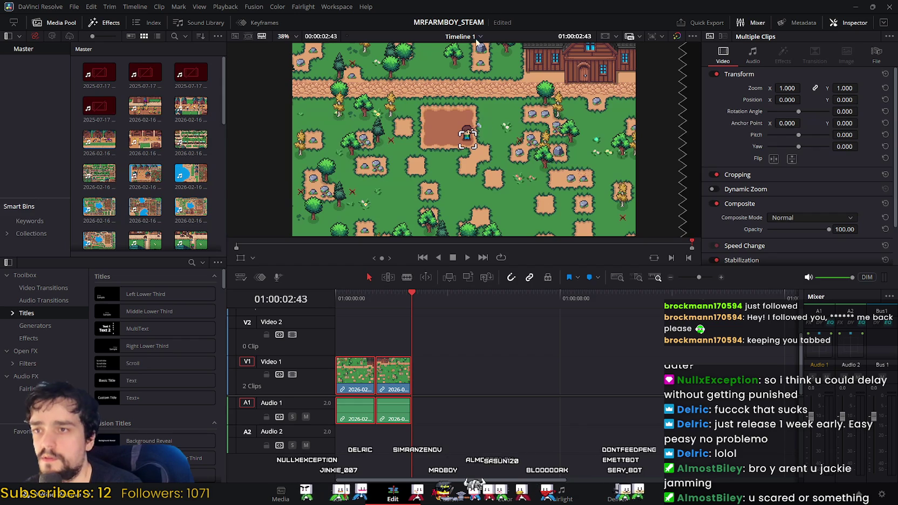
Delete the exported clips from Timeline 1, dismiss Quick Export, and switch to Timeline 2.
key(Delete)
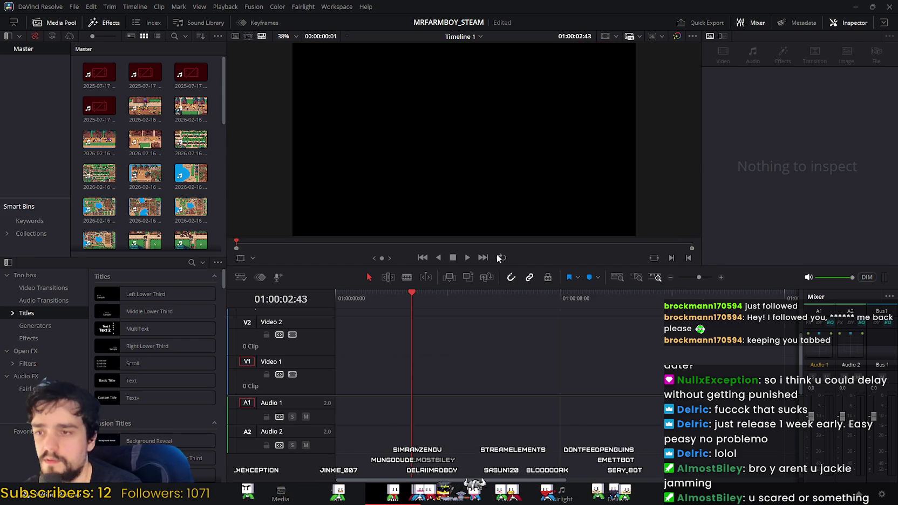
click(704, 23)
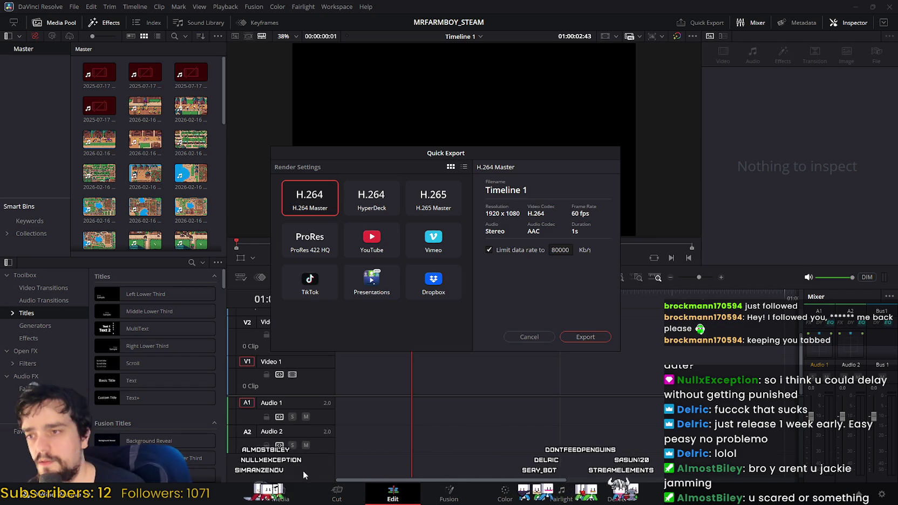
click(529, 337)
drag(412, 297, 324, 290)
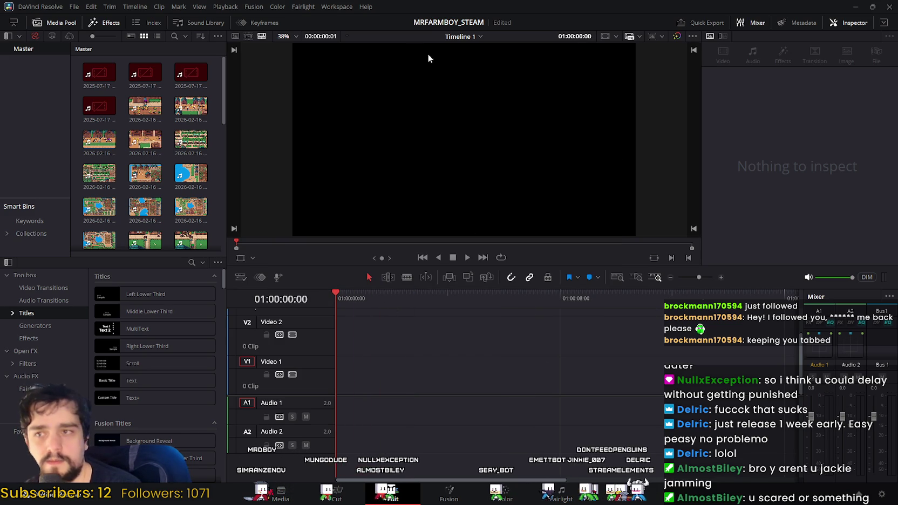
click(464, 36)
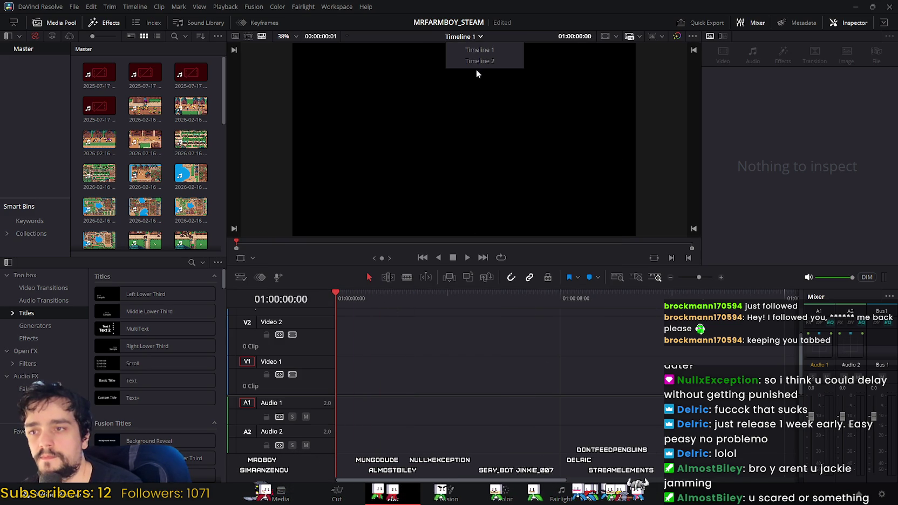
click(473, 59)
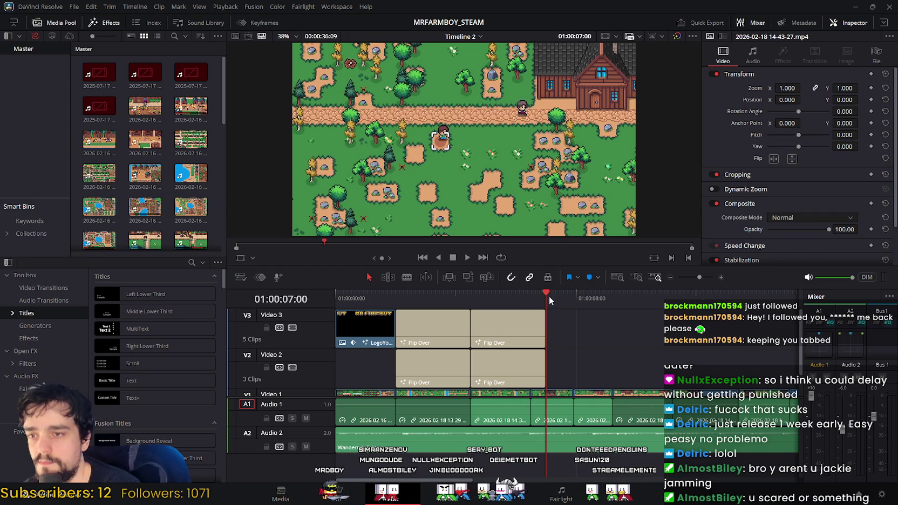
Copy the next trailer clips from Timeline 2, paste them into Timeline 1 and play them back.
mouse_move(550, 297)
mouse_down()
mouse_move(564, 305)
mouse_move(580, 296)
mouse_move(739, 307)
mouse_move(659, 339)
mouse_up()
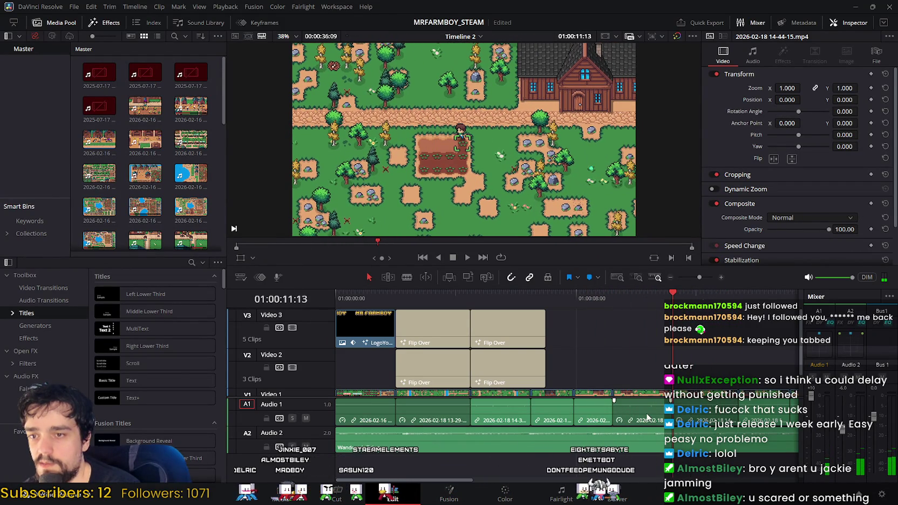
ctrl+click(718, 418)
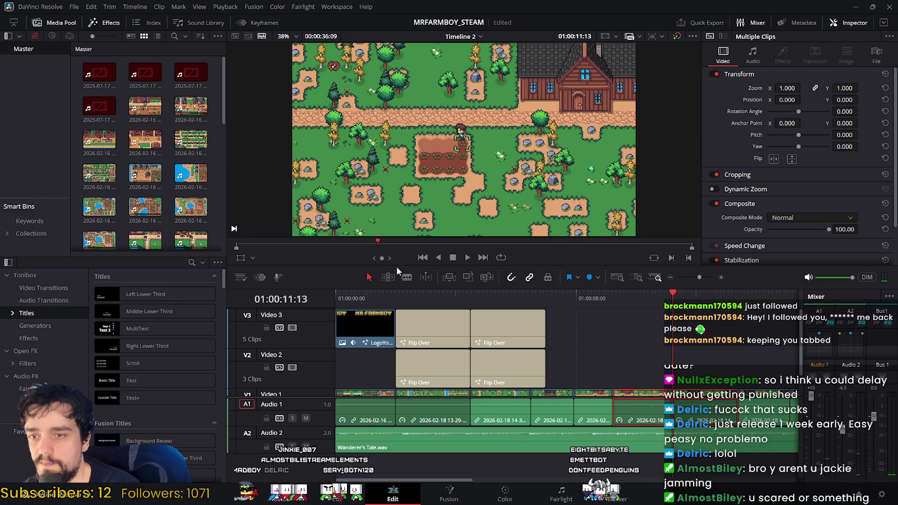
click(477, 37)
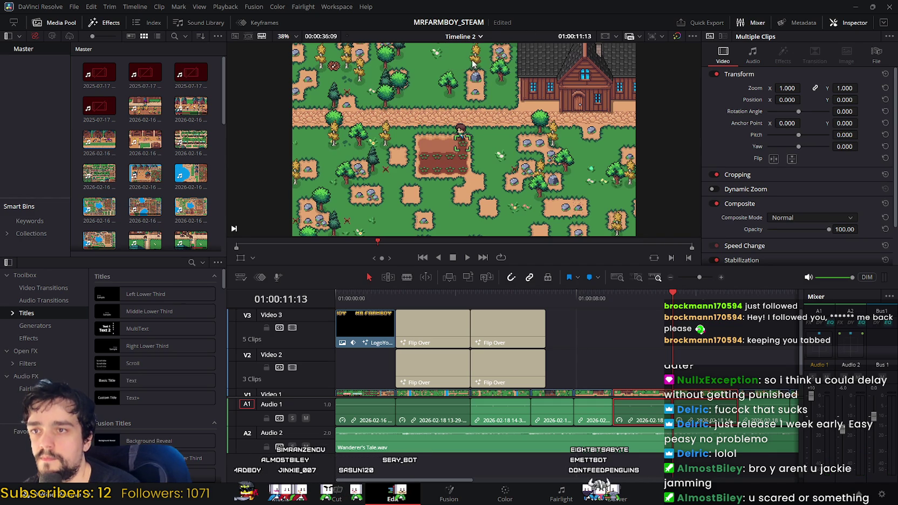
click(476, 61)
drag(448, 301, 432, 301)
click(468, 257)
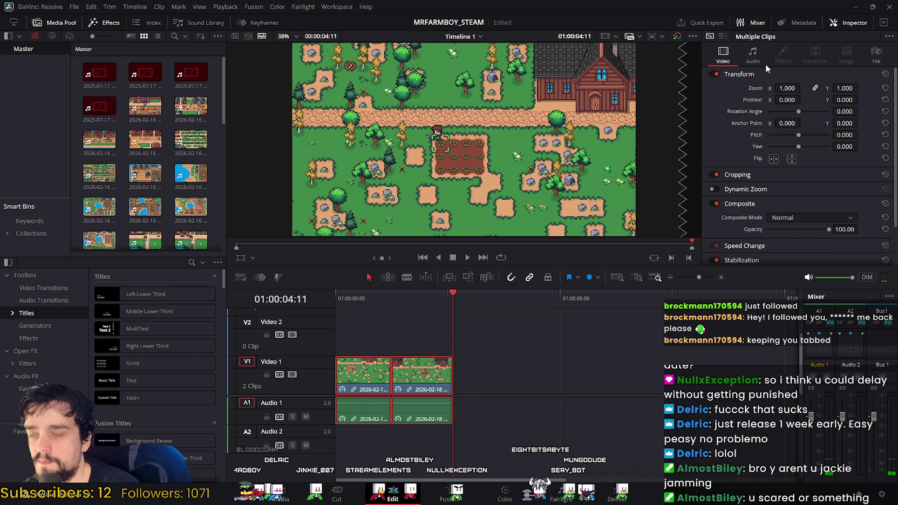
Quick-export Timeline 1 as Clip_5_plant_the_crop.mov, changing the Clip_4 file name's number to 5.
click(711, 27)
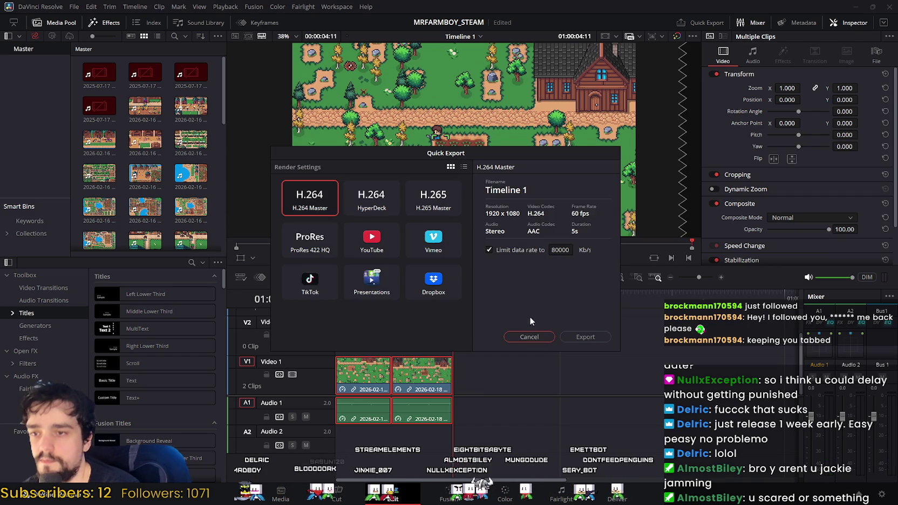
click(585, 336)
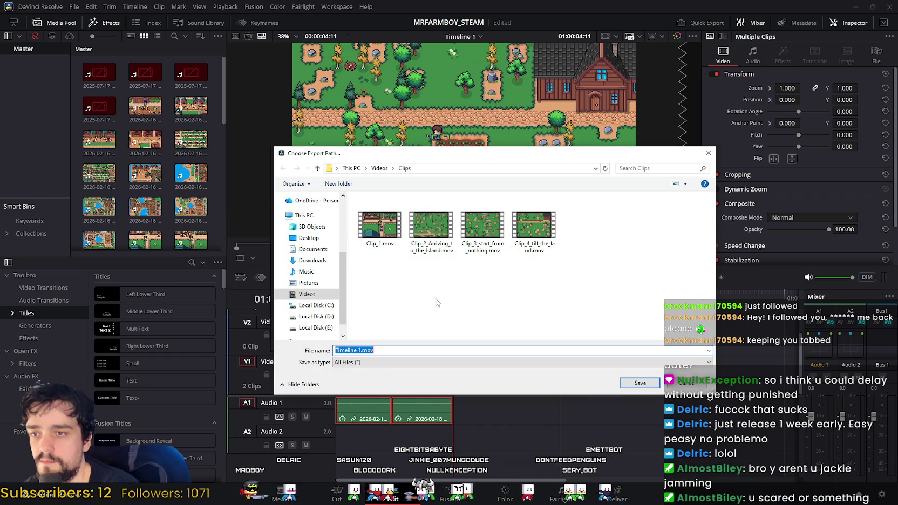
click(517, 253)
click(349, 350)
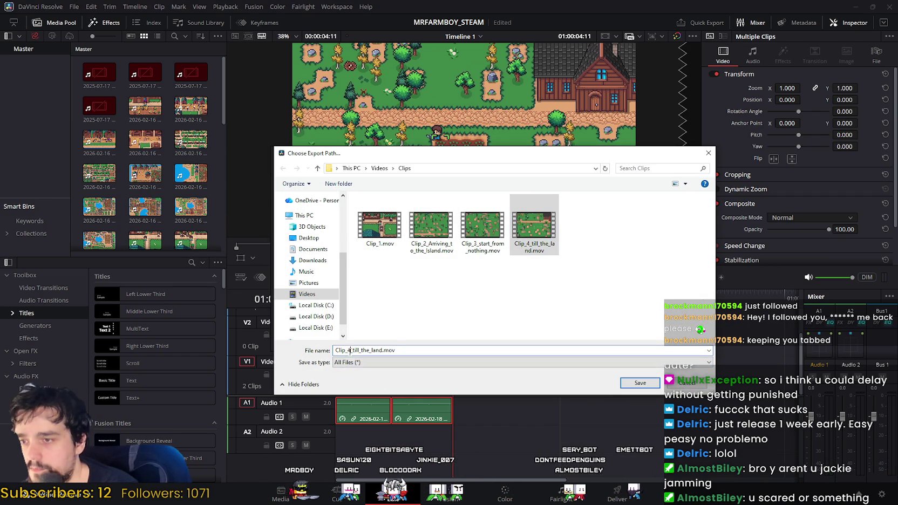
key(BackSpace)
text(5)
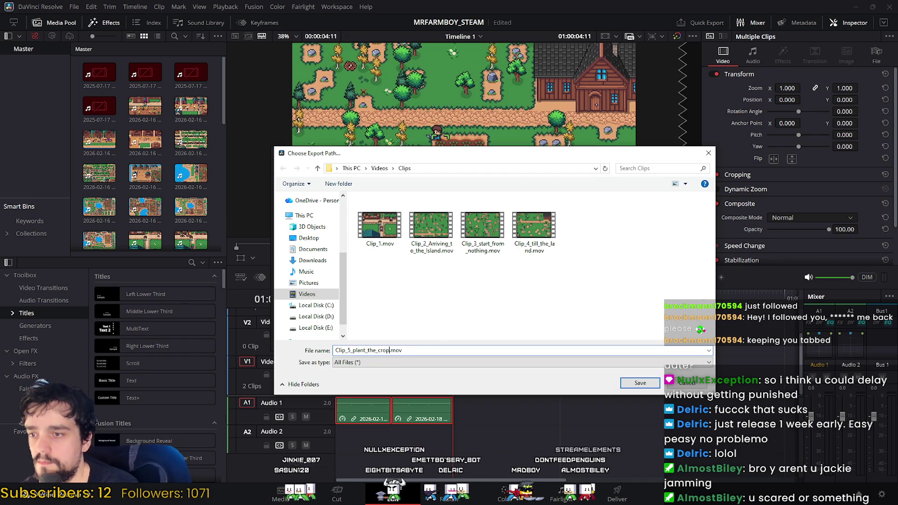
click(651, 386)
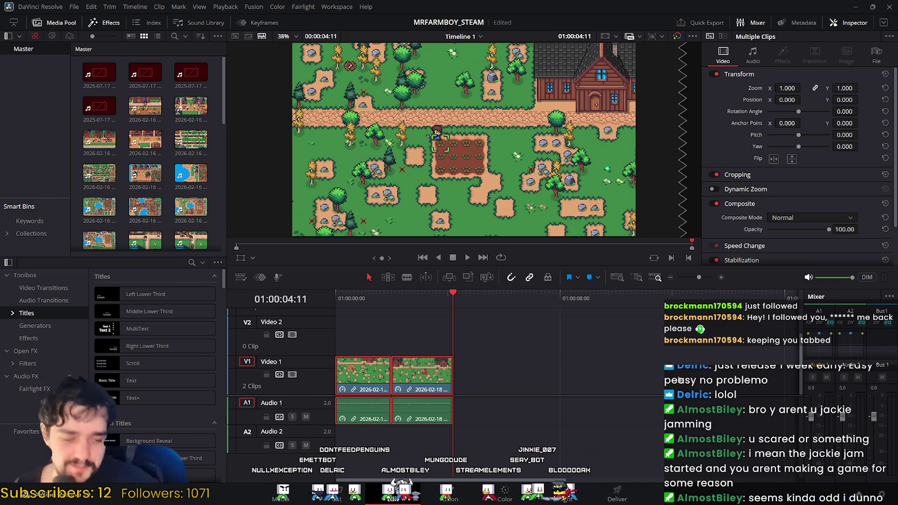
Scrub Timeline 2 to the next trailer section and select a clip there.
drag(355, 291, 317, 296)
click(466, 37)
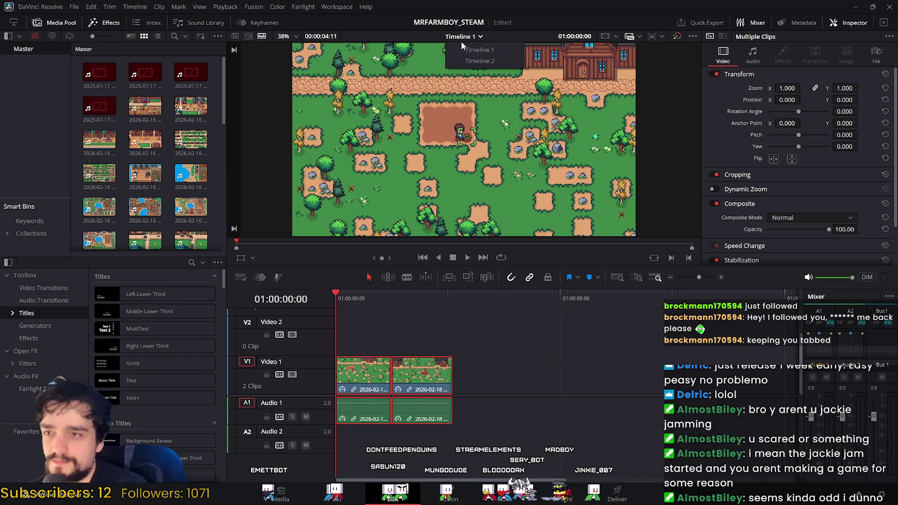
click(473, 61)
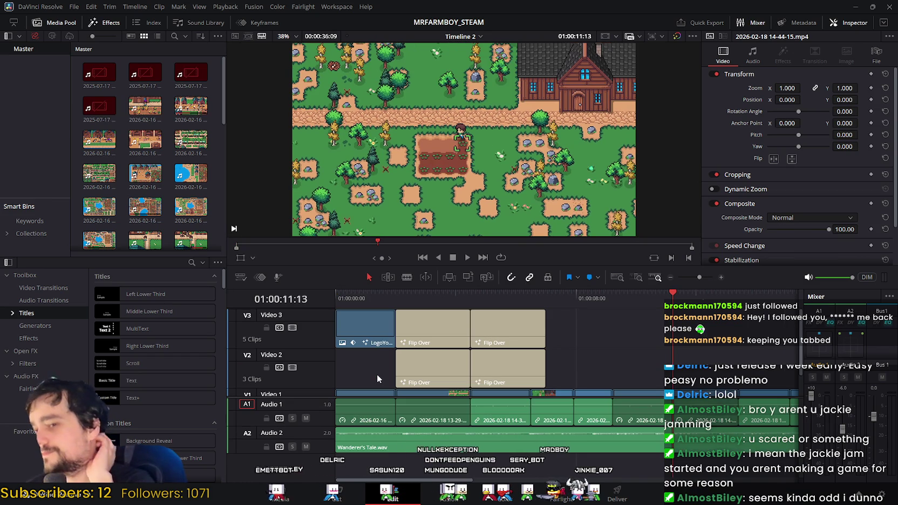
mouse_move(673, 294)
mouse_down()
mouse_move(788, 300)
mouse_move(674, 302)
mouse_move(731, 311)
mouse_up()
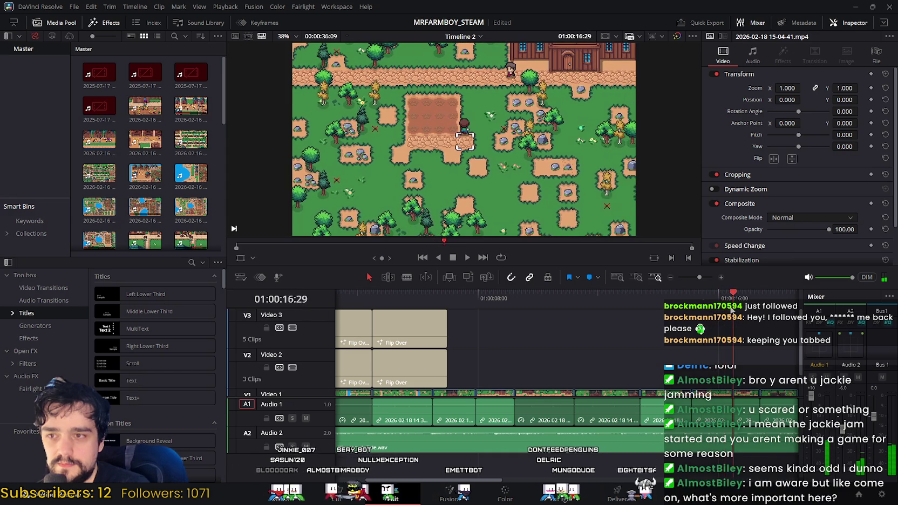
click(728, 414)
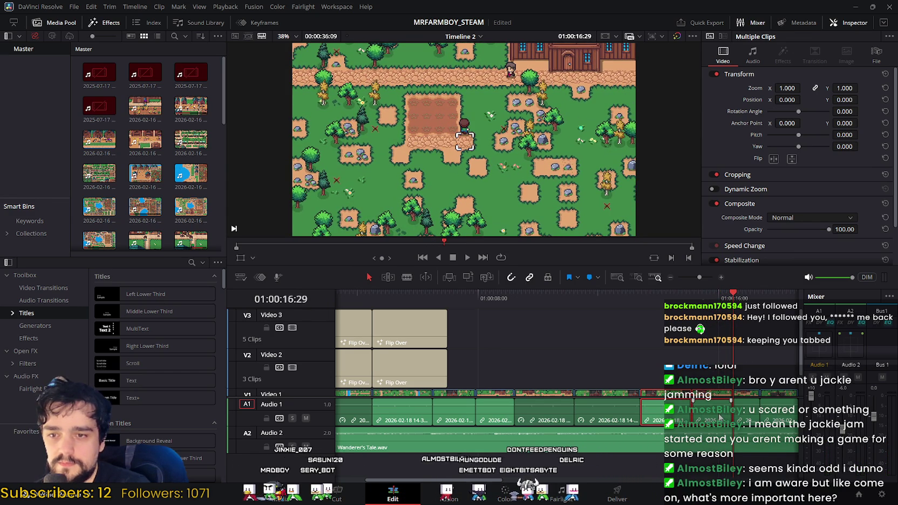
On Timeline 1, box-select both clips, delete them, then undo to restore them on V1/A1.
click(479, 36)
click(461, 50)
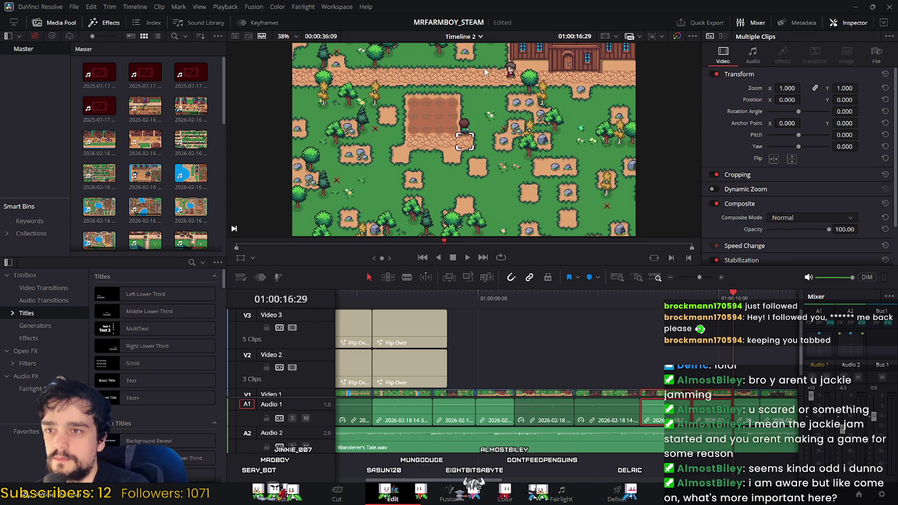
mouse_move(536, 382)
mouse_down()
mouse_move(360, 502)
mouse_move(358, 444)
mouse_up()
key(Delete)
key(ctrl+z)
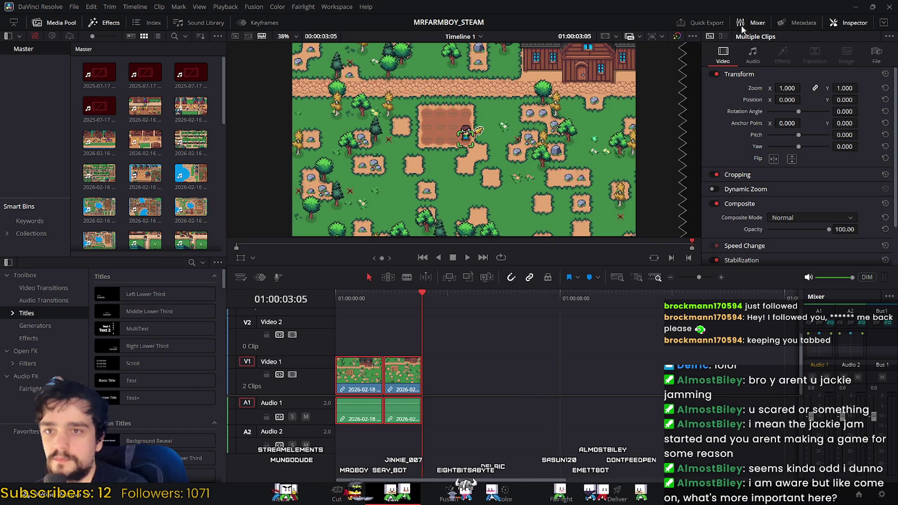
Quick-export the two clips with H.264 Master as Clip_6_harvest_the_crop.mov in the Clips folder.
click(719, 25)
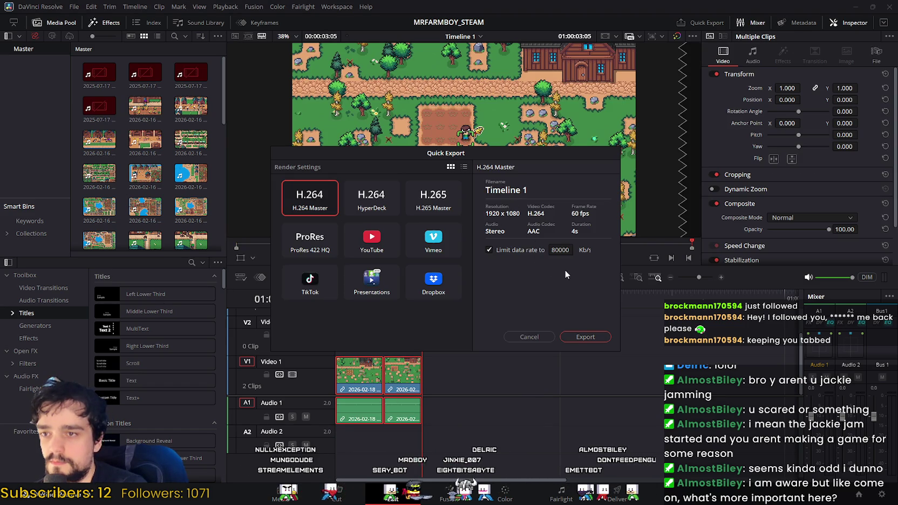
click(578, 339)
click(592, 242)
click(348, 350)
click(348, 350)
key(Delete)
text(6_plant_the_crop.mov)
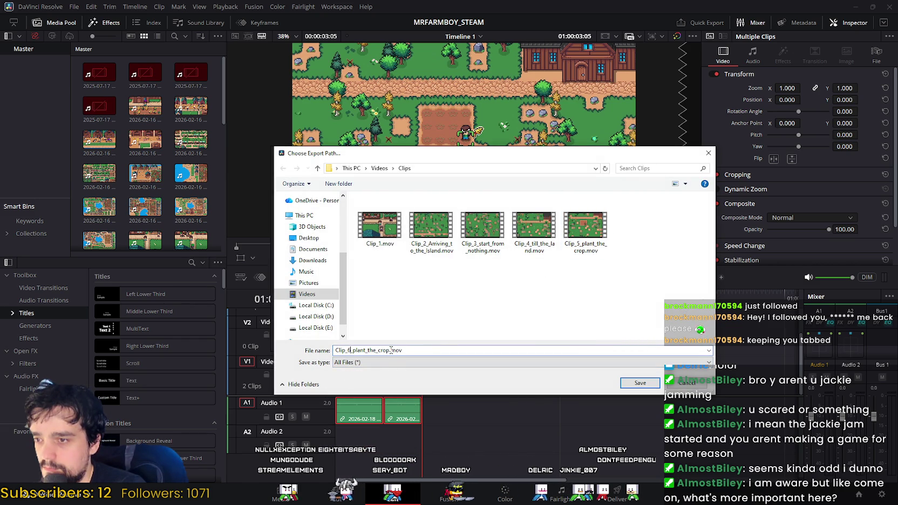
drag(389, 350, 357, 351)
key(BackSpace)
key(BackSpace)
text(harvest)
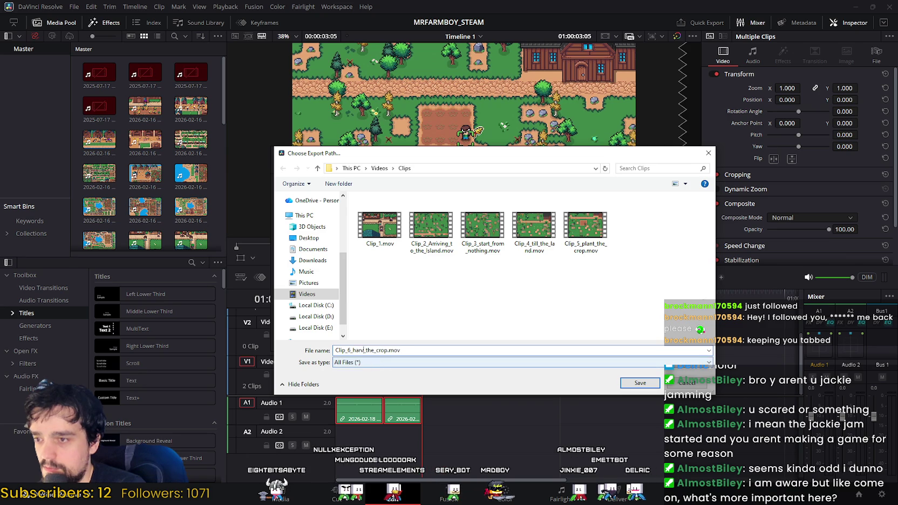
click(637, 384)
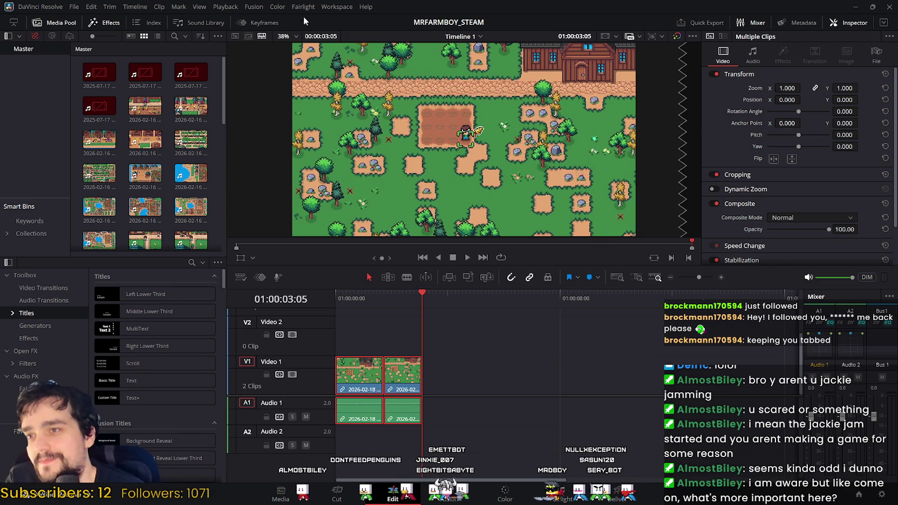
click(336, 292)
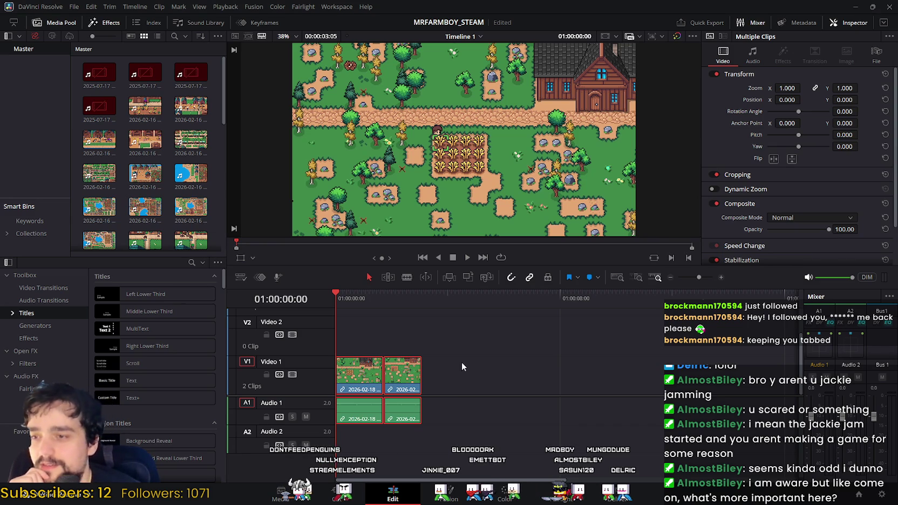
Clear Timeline 1, save the project, and play through Timeline 2's footage.
key(Delete)
key(ctrl+s)
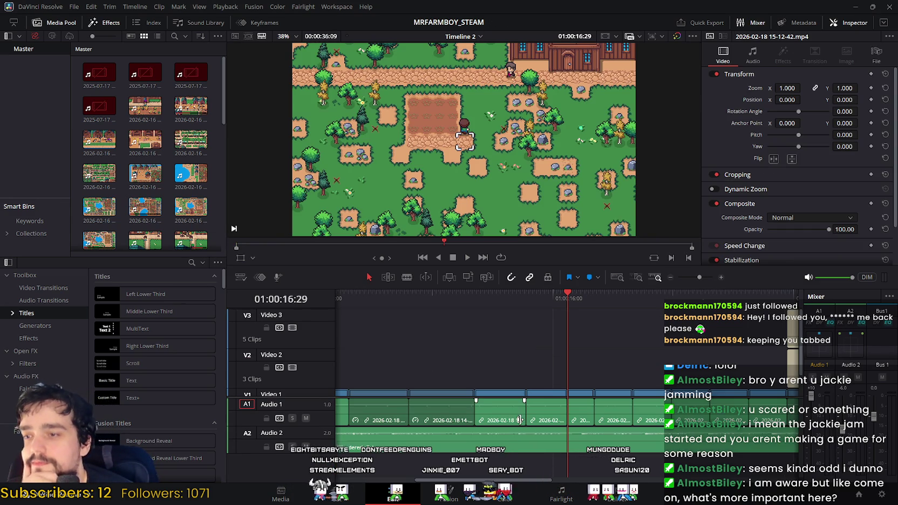
drag(567, 316, 578, 313)
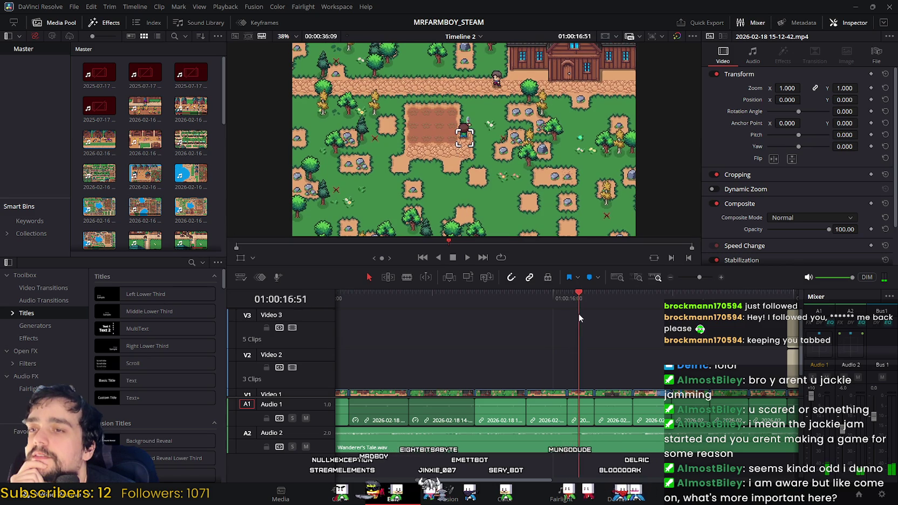
click(468, 257)
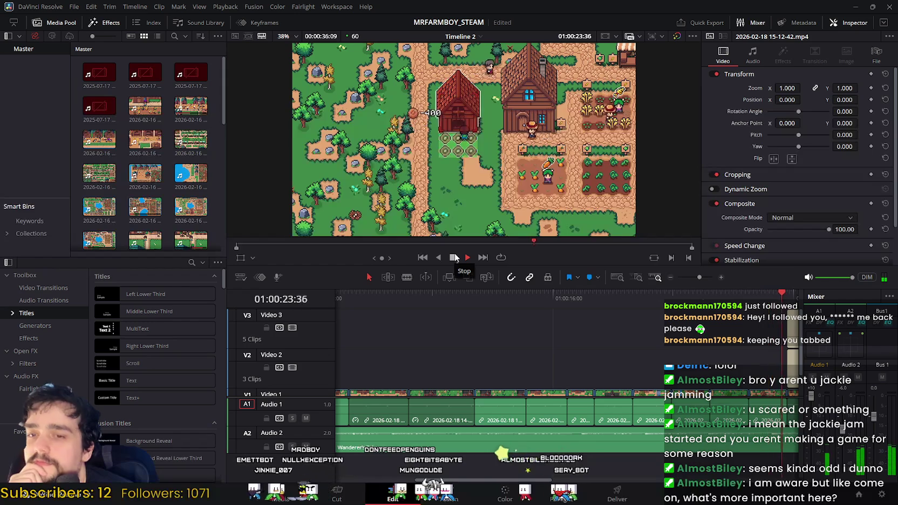
click(454, 257)
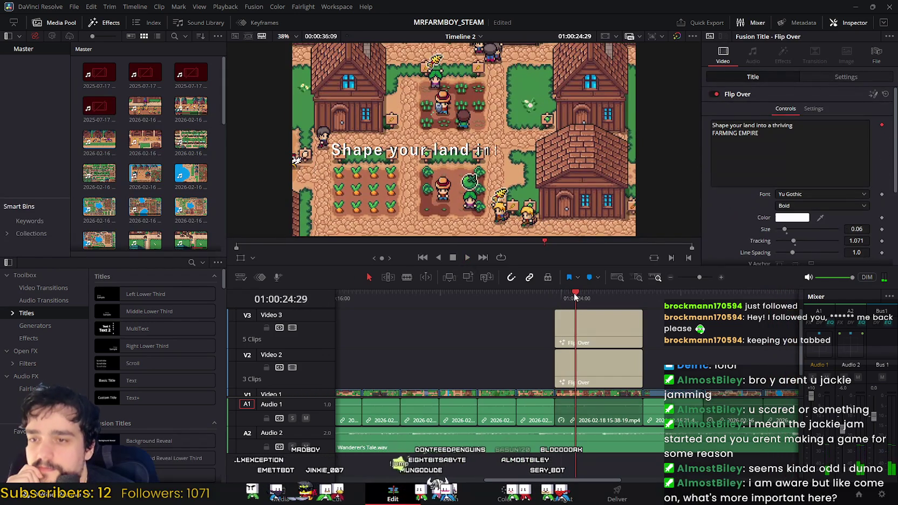
click(555, 297)
drag(551, 478, 501, 478)
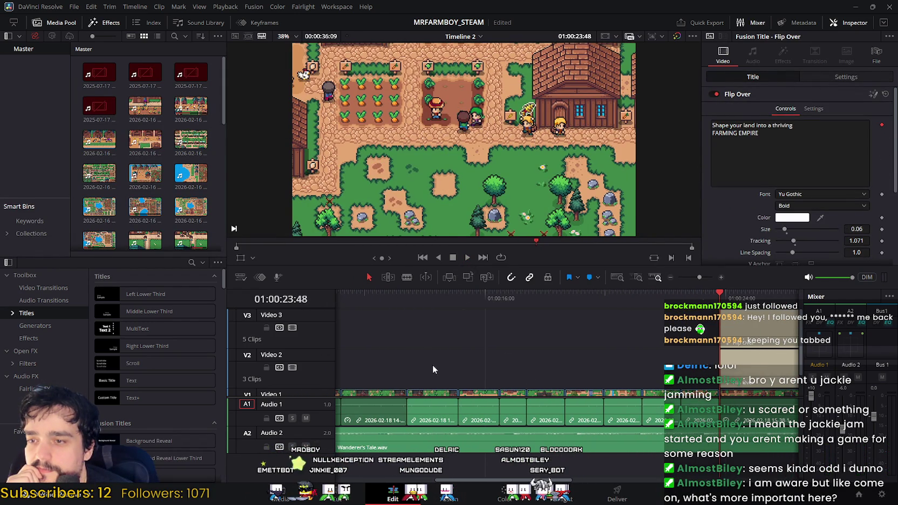
drag(425, 296, 497, 303)
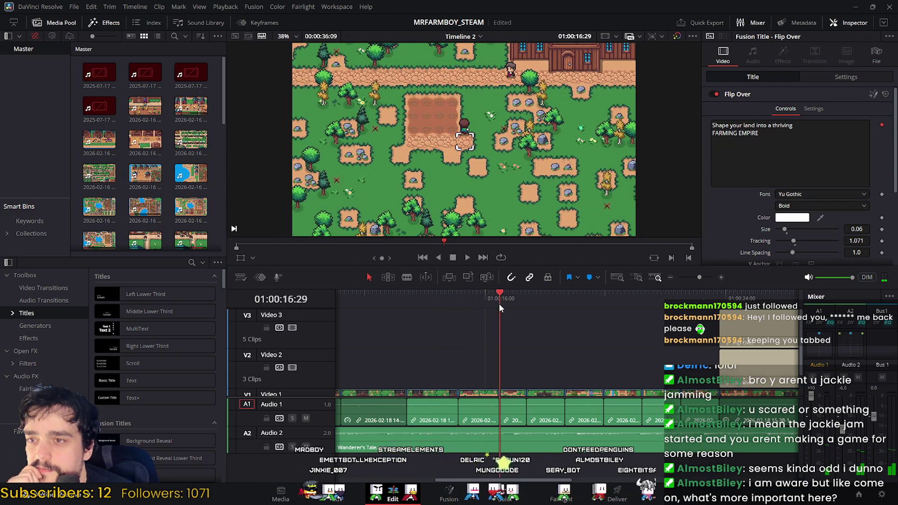
click(501, 319)
click(520, 395)
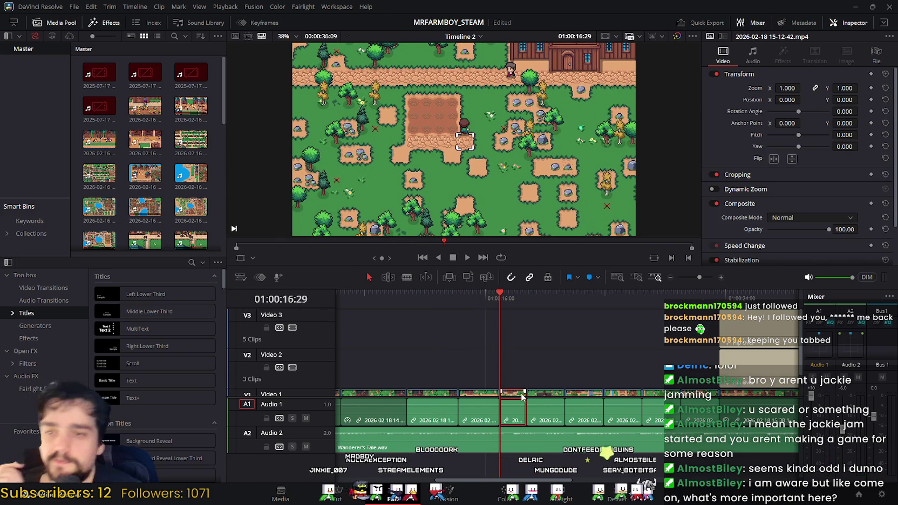
ctrl+click(558, 400)
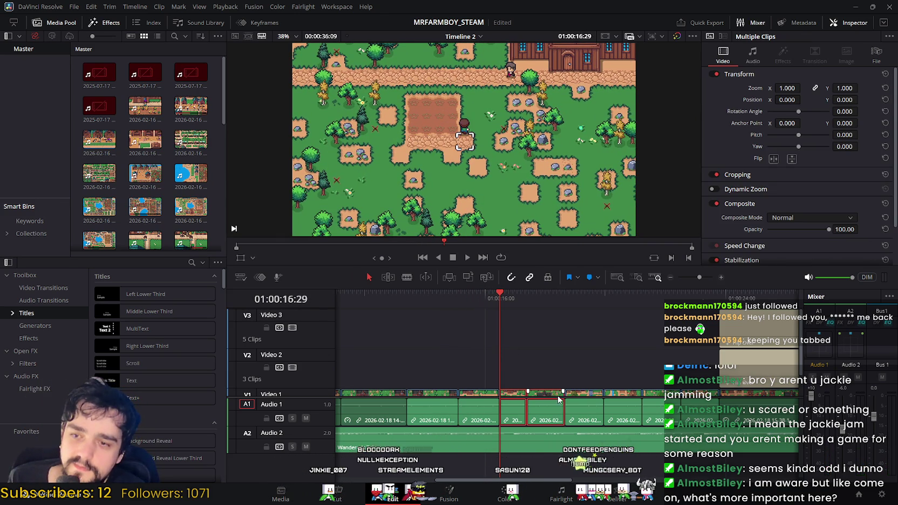
ctrl+click(584, 395)
ctrl+click(622, 395)
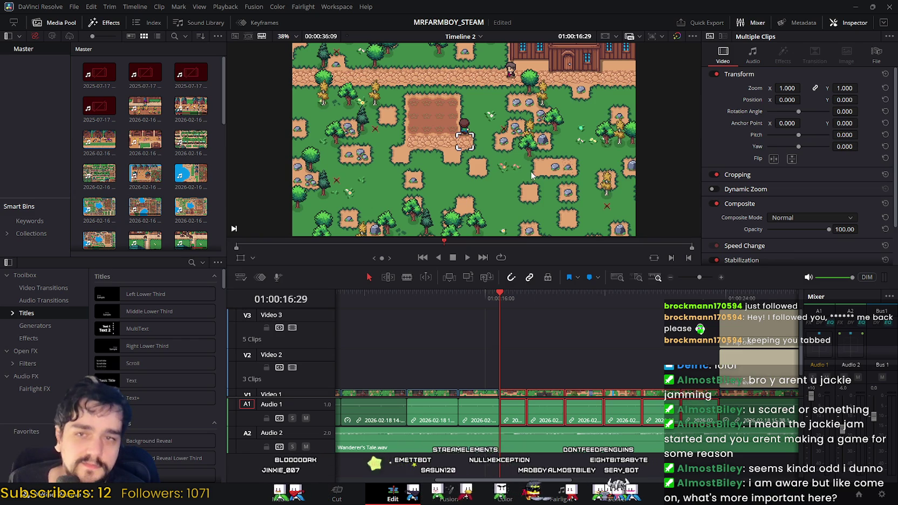
click(461, 37)
click(474, 50)
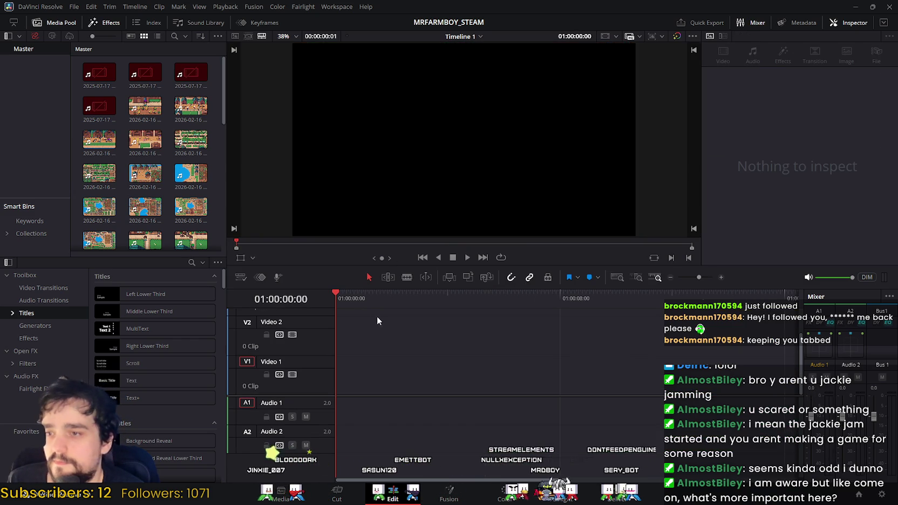
Paste the six copied clips into Timeline 1 and play them from the start.
key(ctrl+v)
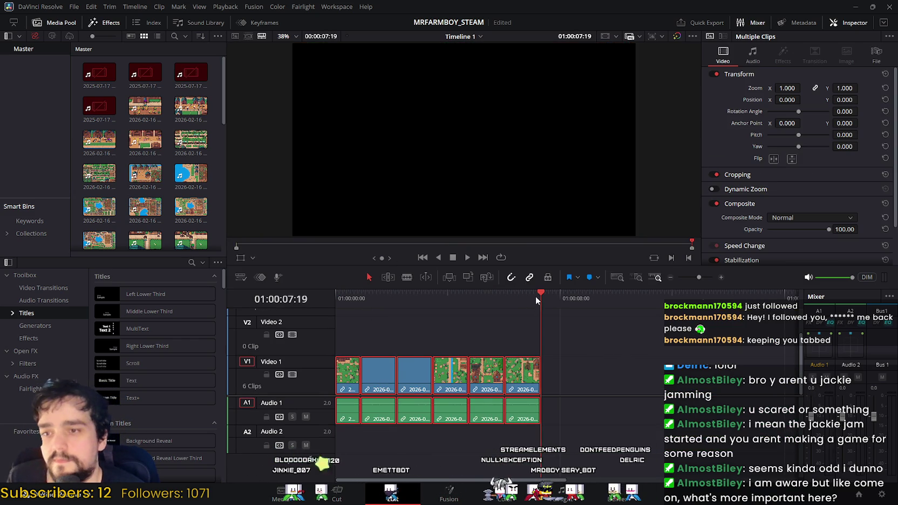
key(Home)
click(468, 256)
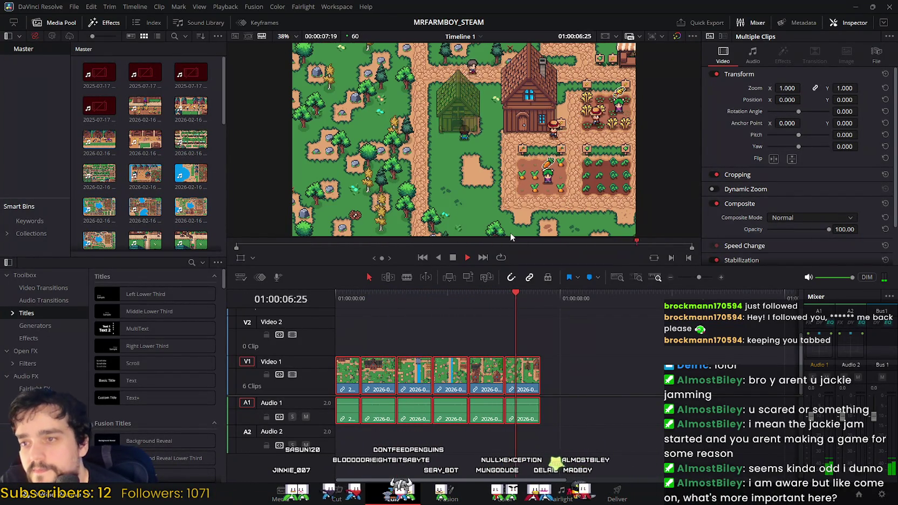
Quick-export them as Clip_7_build_your_farm.mov, then clear Timeline 1 and rewind.
click(696, 25)
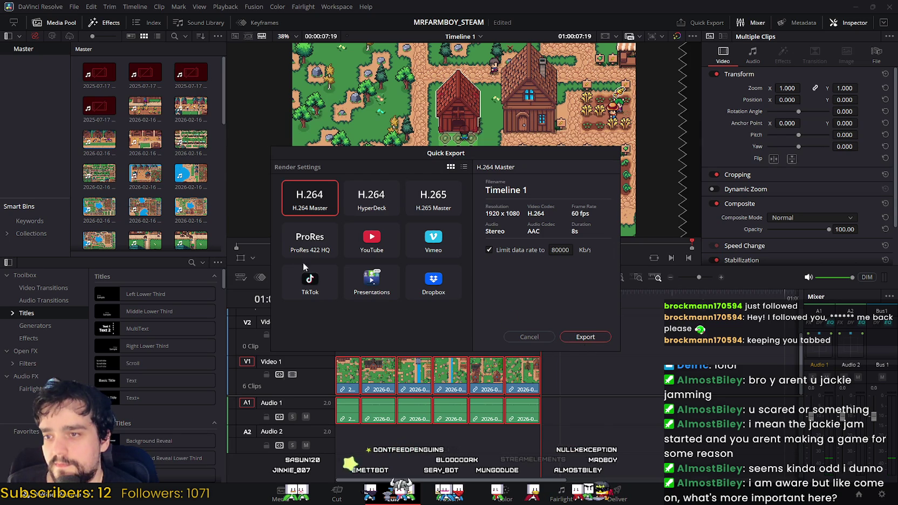
key(Return)
click(627, 246)
click(349, 350)
click(349, 351)
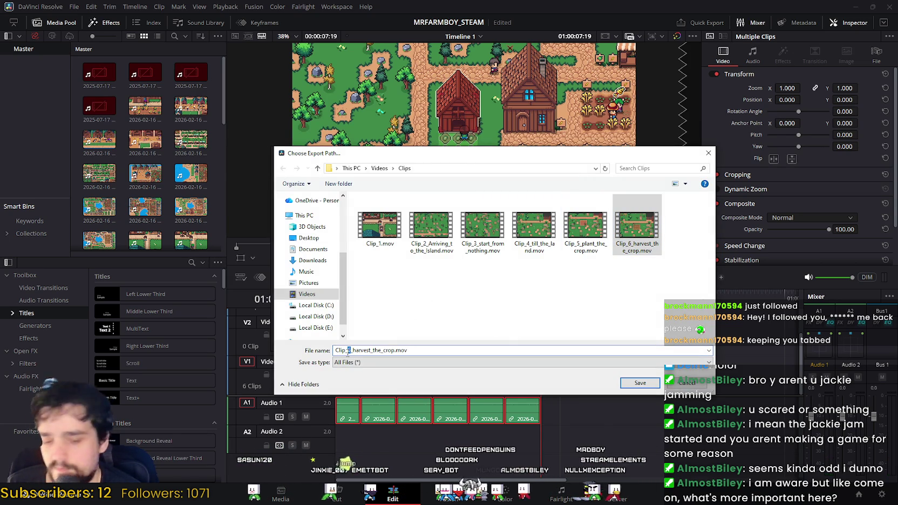
text(7)
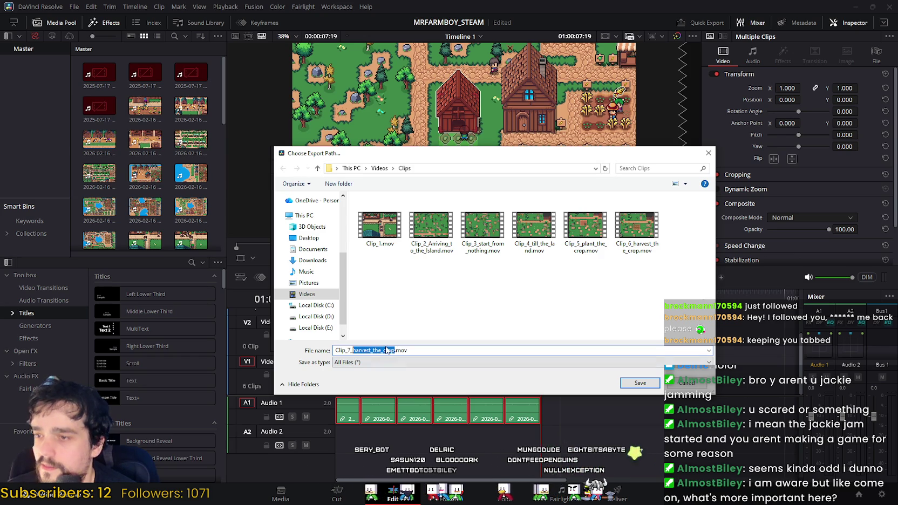
text(build_your_farm)
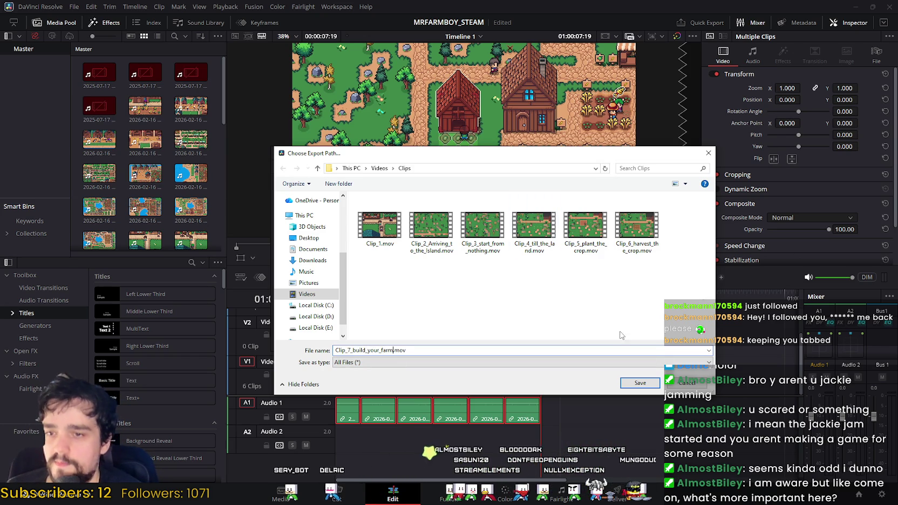
click(636, 382)
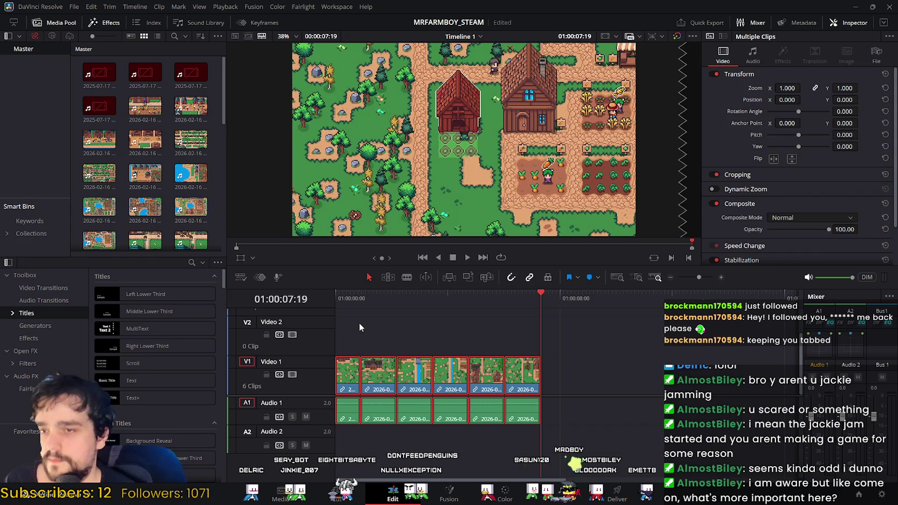
key(Delete)
drag(402, 297, 335, 296)
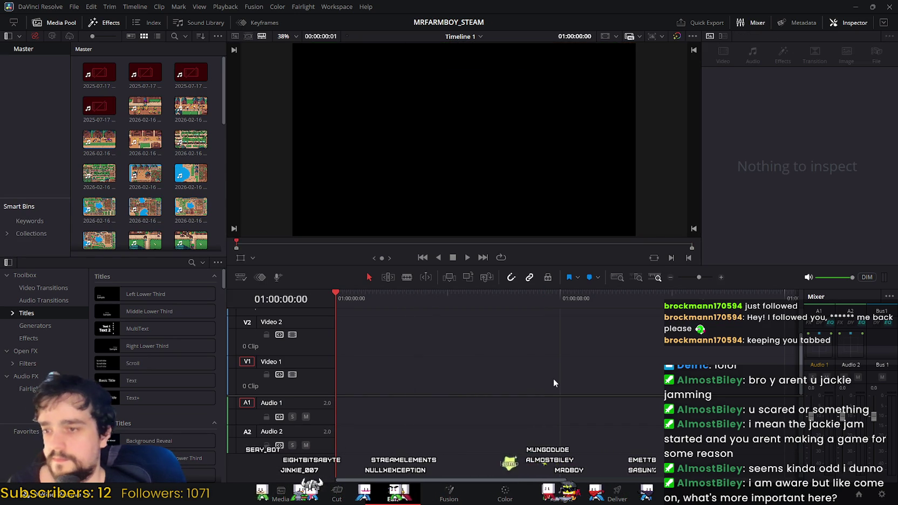
On Timeline 2, scrub to the next segment and select the market-scene clip under the playhead.
click(478, 36)
click(475, 61)
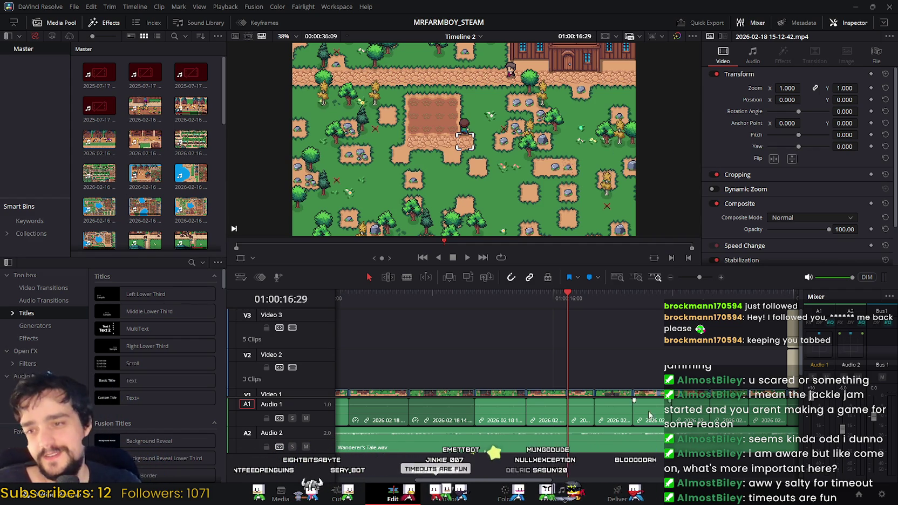
drag(570, 299, 741, 292)
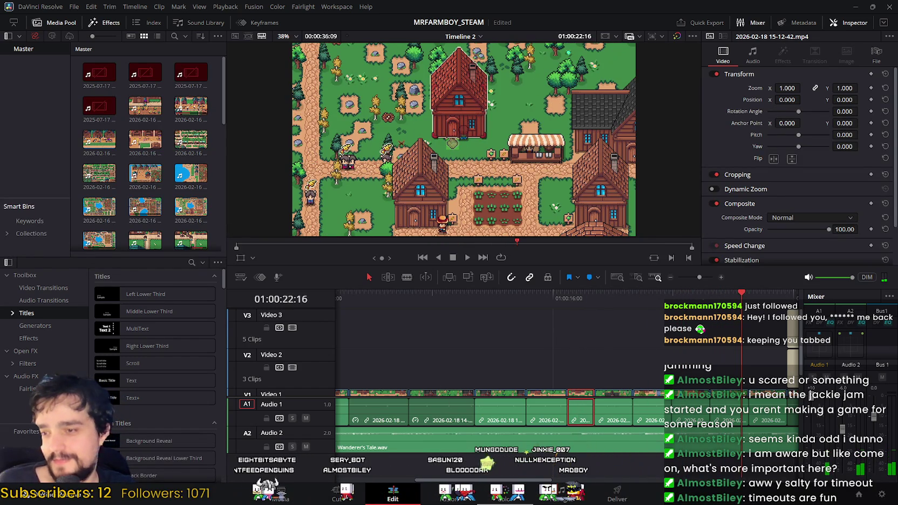
drag(515, 480, 554, 480)
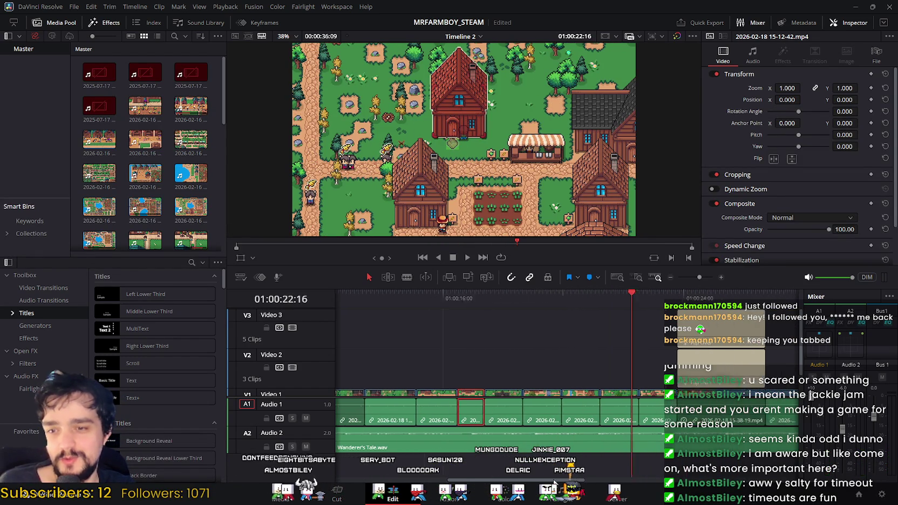
mouse_move(593, 299)
mouse_down()
mouse_move(720, 318)
mouse_move(748, 312)
mouse_move(641, 309)
mouse_up()
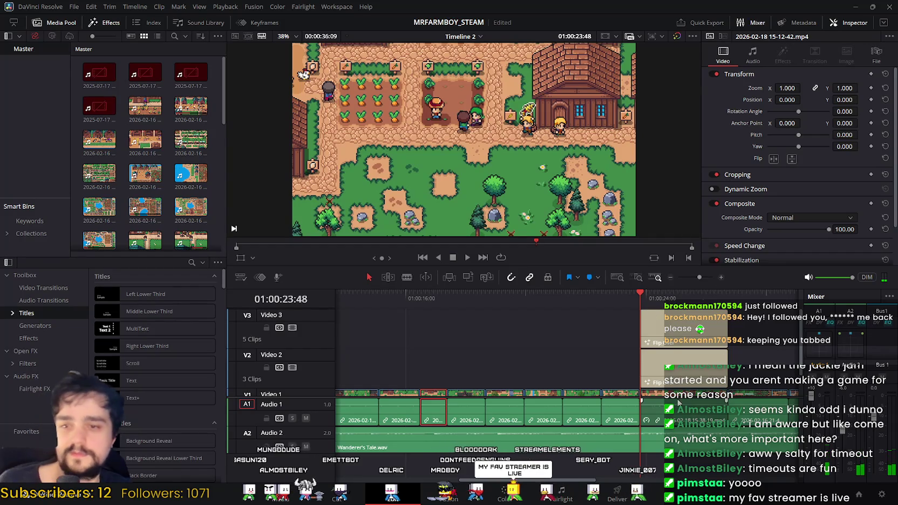
click(676, 399)
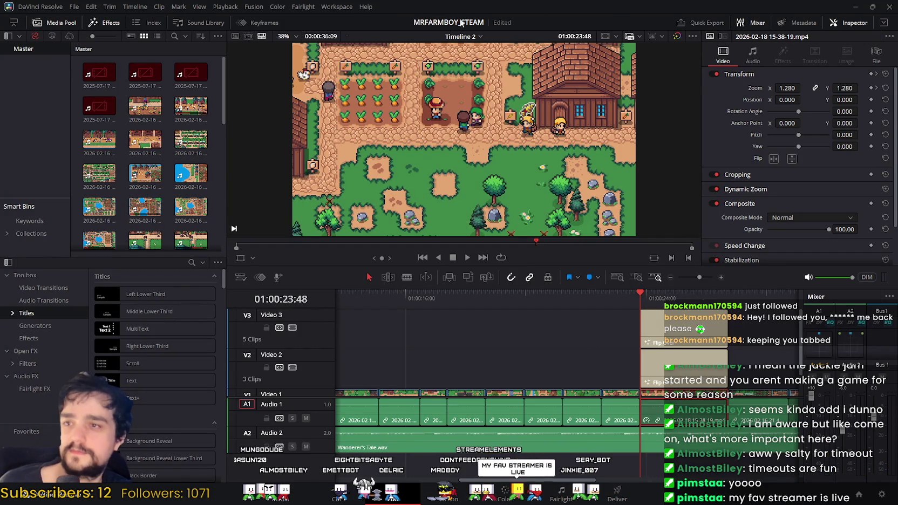
Paste the clip into Timeline 1, save the project, and play it from the beginning.
click(456, 37)
click(466, 61)
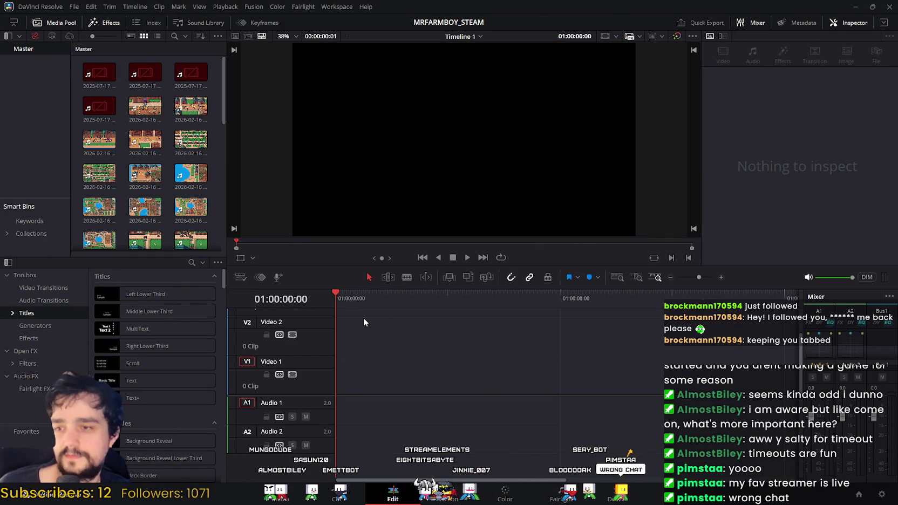
key(ctrl+v)
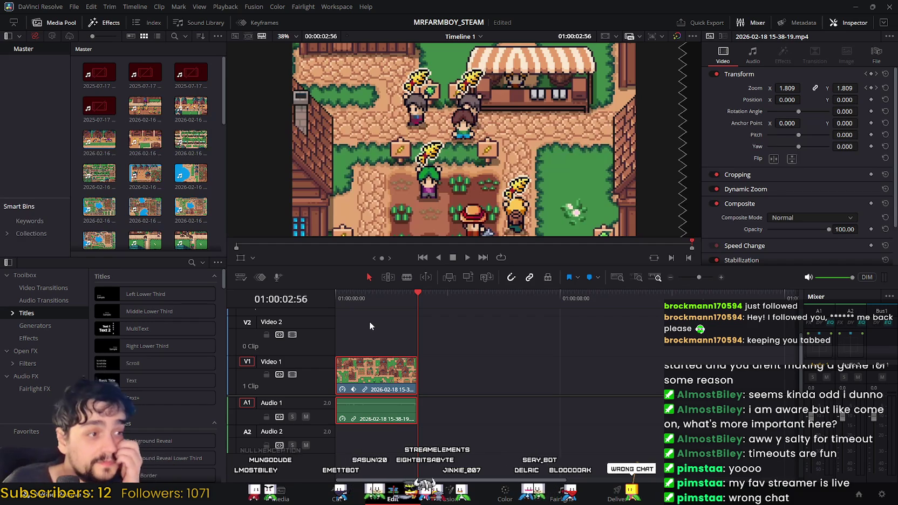
key(ctrl+s)
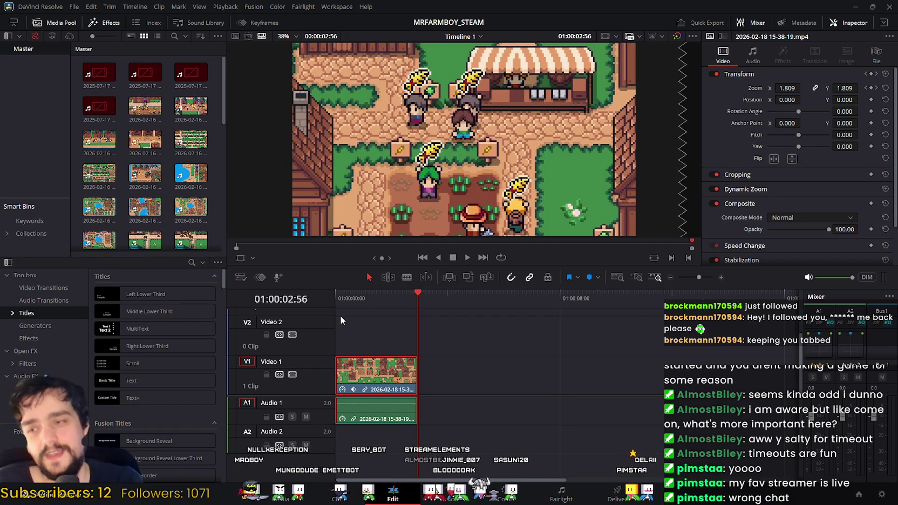
key(Home)
key(space)
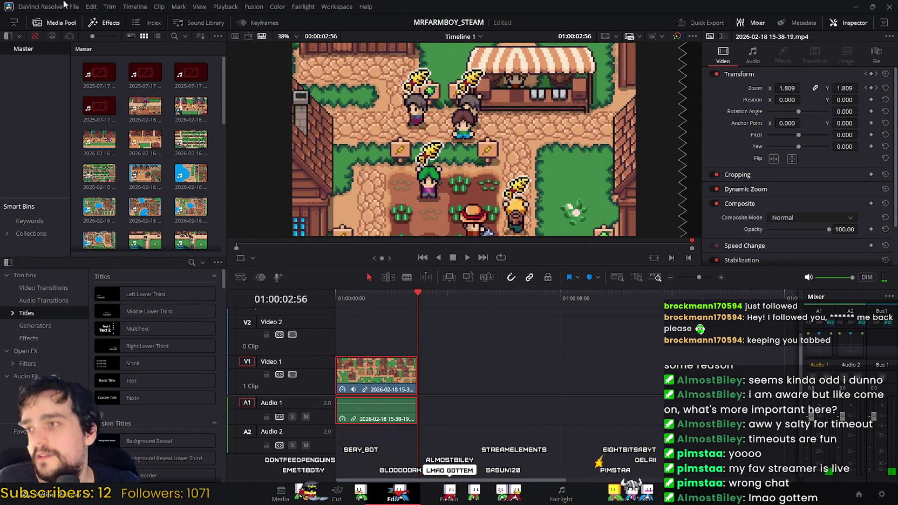
Quick-export the market-scene clip as Clip_8_walk_through_your_farm.mov in the Clips folder.
click(695, 22)
click(578, 339)
click(680, 233)
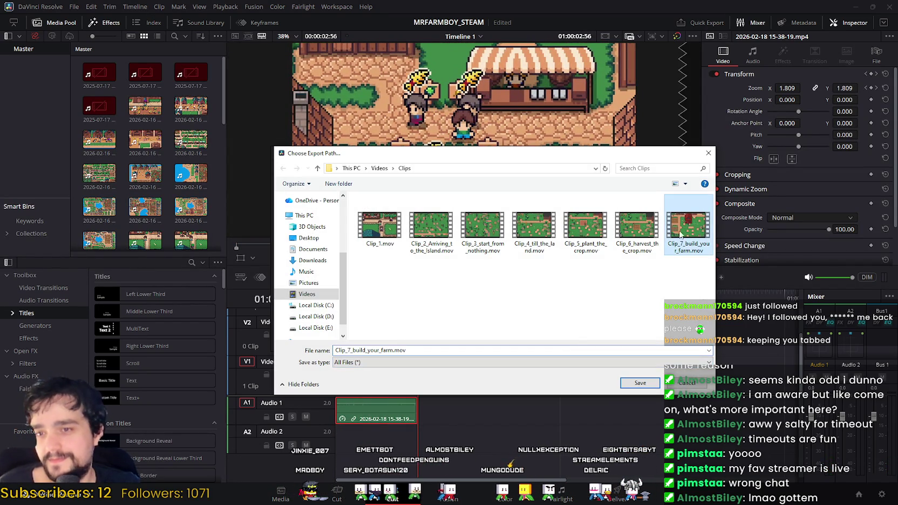
click(385, 364)
click(351, 351)
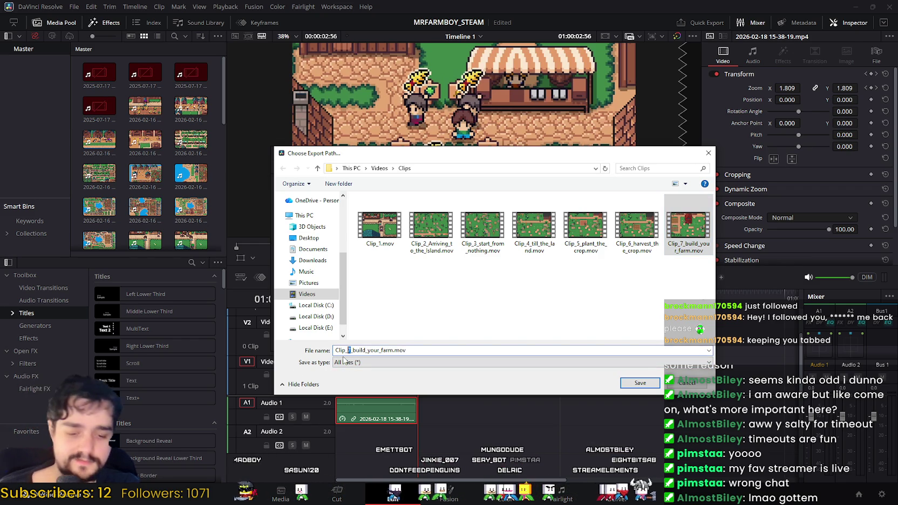
text(8)
drag(394, 351, 381, 355)
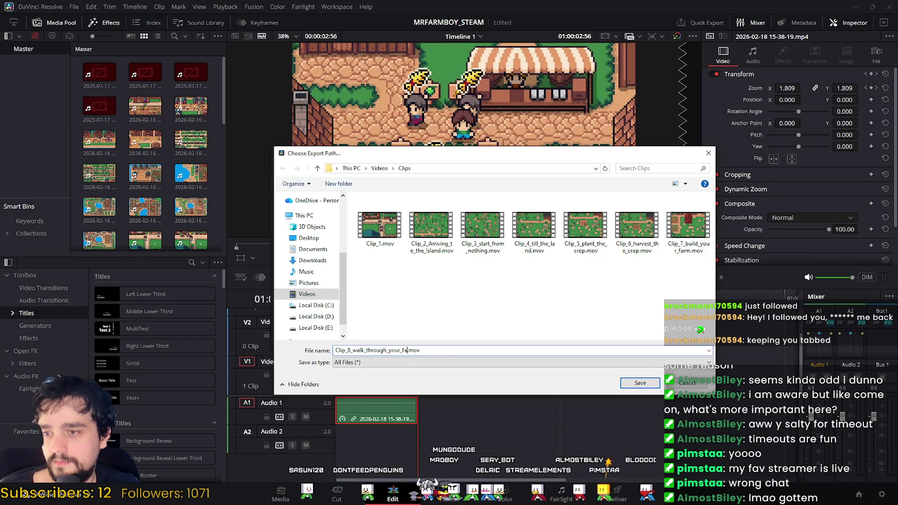
click(647, 382)
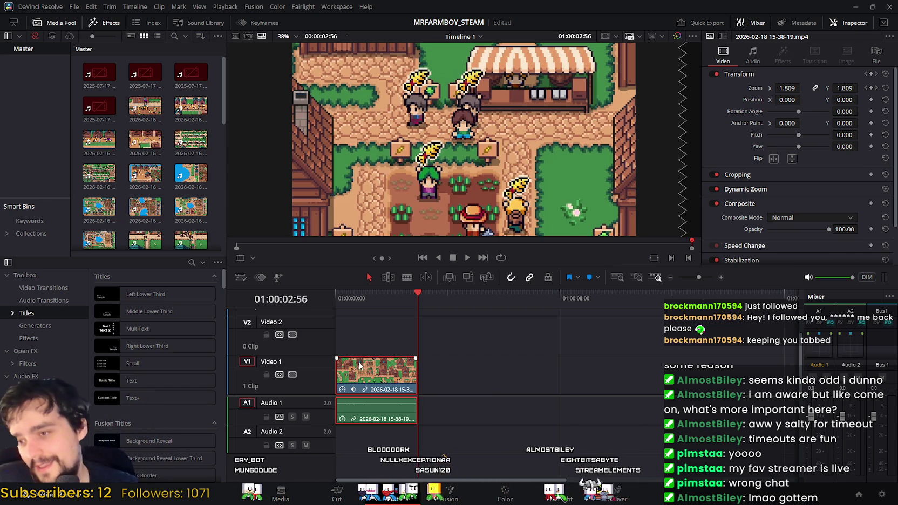
key(Delete)
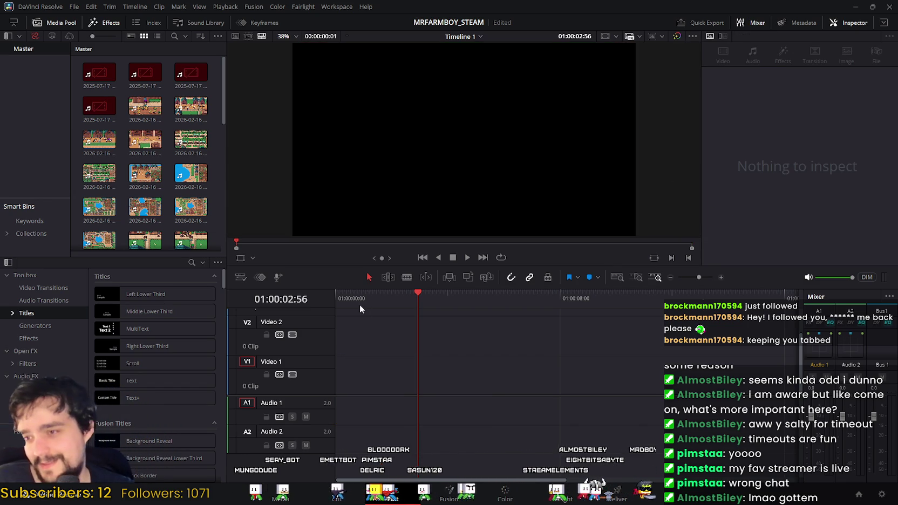
click(474, 61)
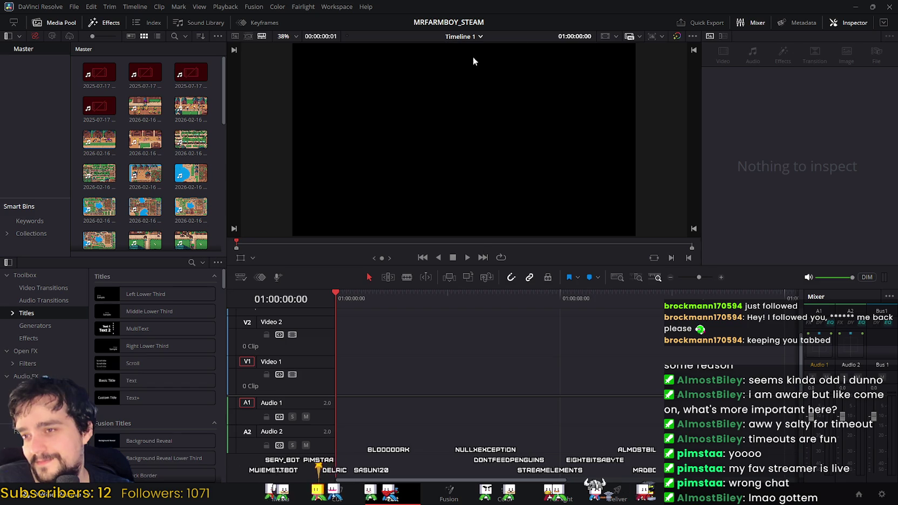
click(624, 407)
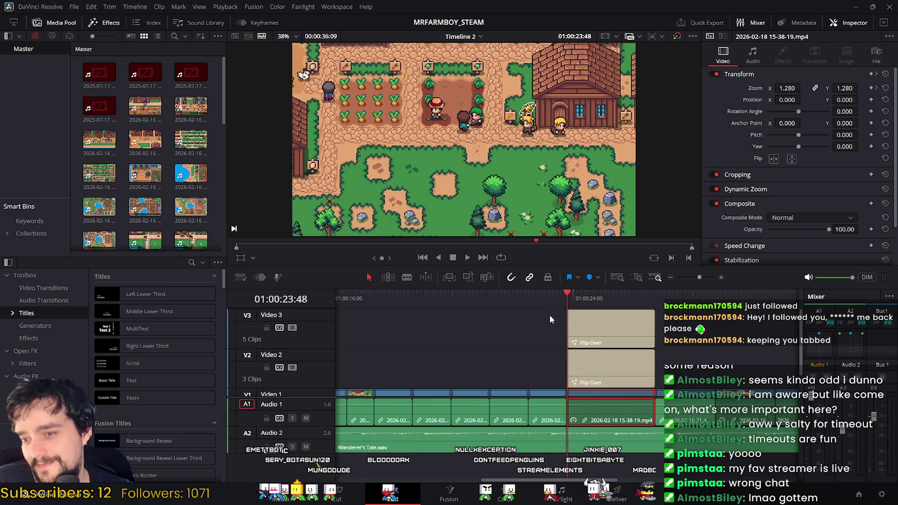
drag(586, 296, 655, 298)
click(673, 400)
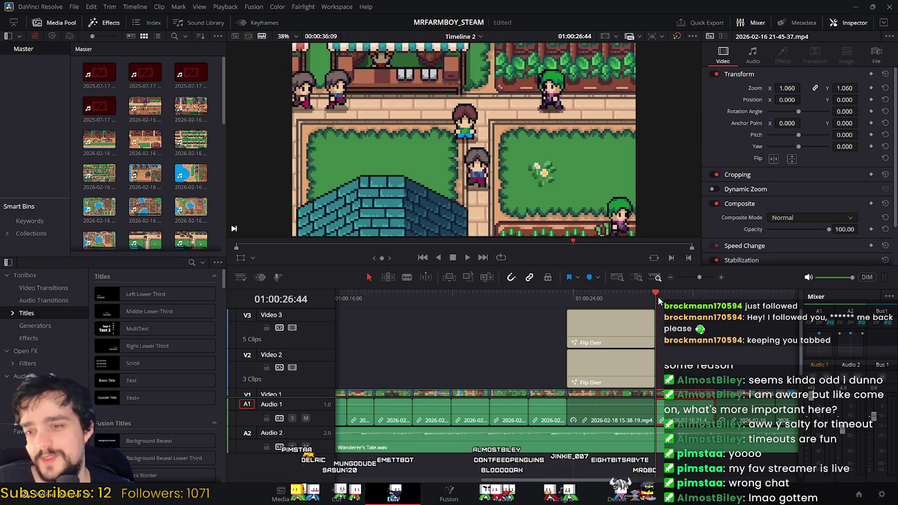
mouse_move(658, 301)
mouse_down()
mouse_move(758, 303)
mouse_move(656, 300)
mouse_up()
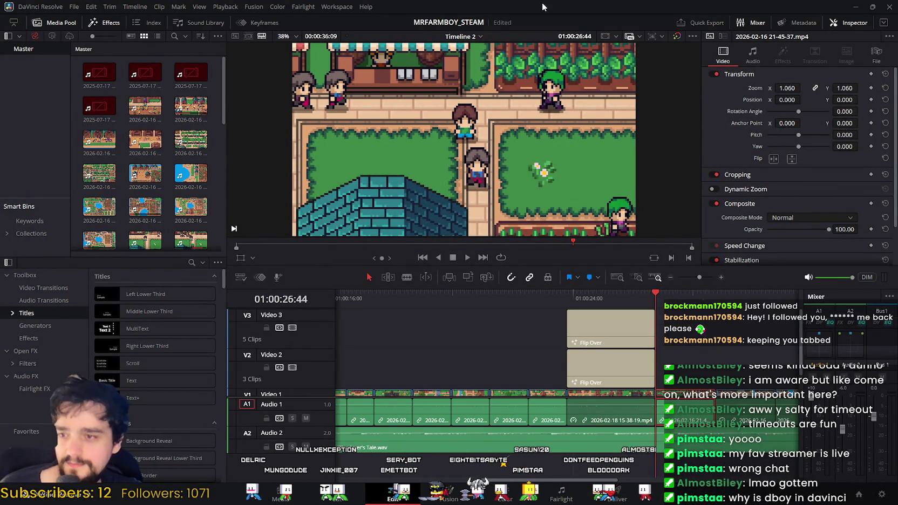
Back on Timeline 1, preview the new town-overview clip from its start and open Quick Export.
click(462, 36)
click(472, 60)
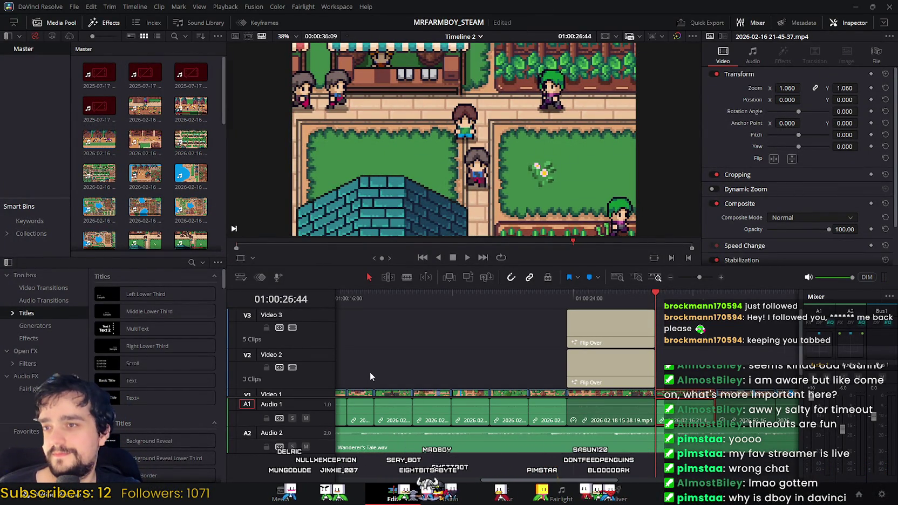
click(355, 305)
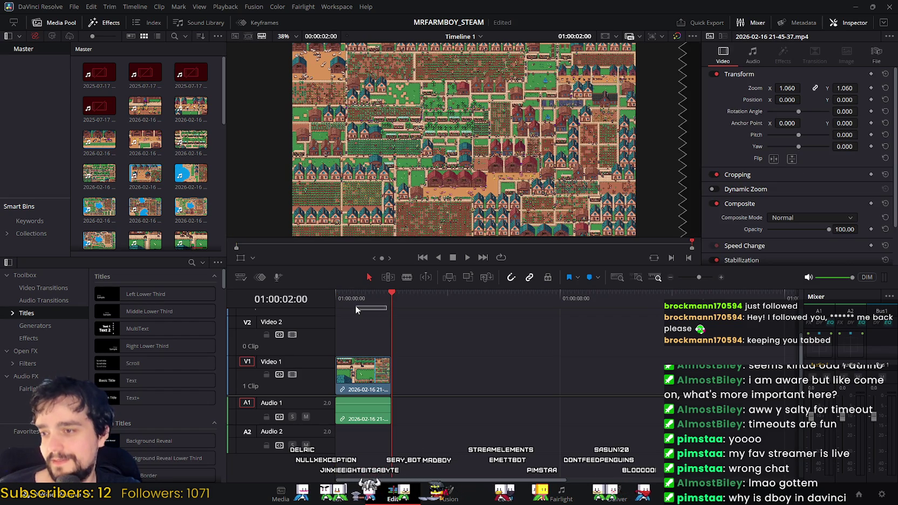
click(332, 293)
mouse_move(330, 297)
mouse_down()
mouse_move(391, 295)
mouse_move(351, 295)
mouse_up()
click(711, 25)
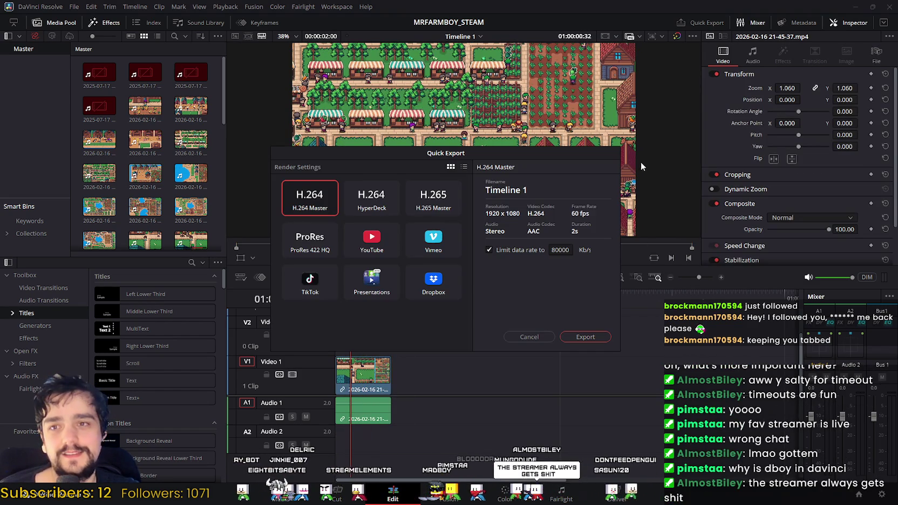
Render Timeline 1 via H.264 export as Clip_9_Zoom_Out_Farm.mov in the Videos\Clips folder.
click(579, 338)
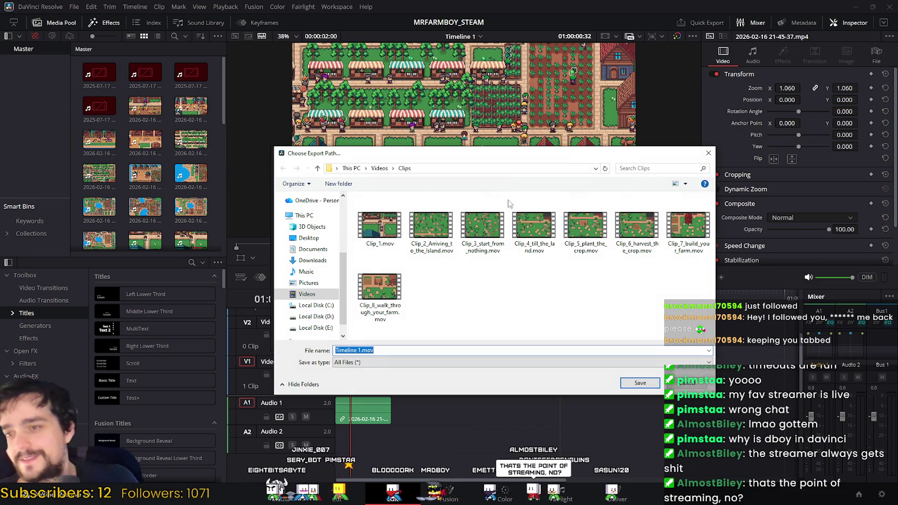
click(381, 291)
click(376, 350)
click(376, 350)
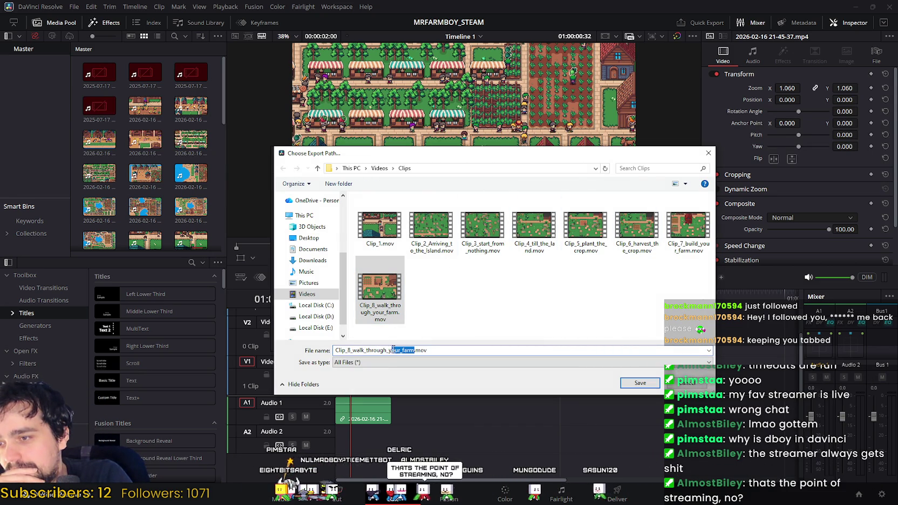
click(348, 350)
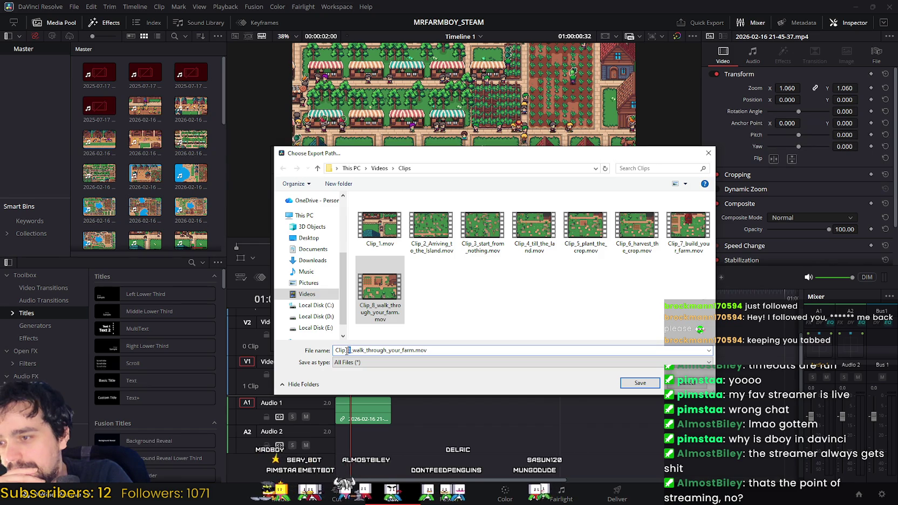
text(9)
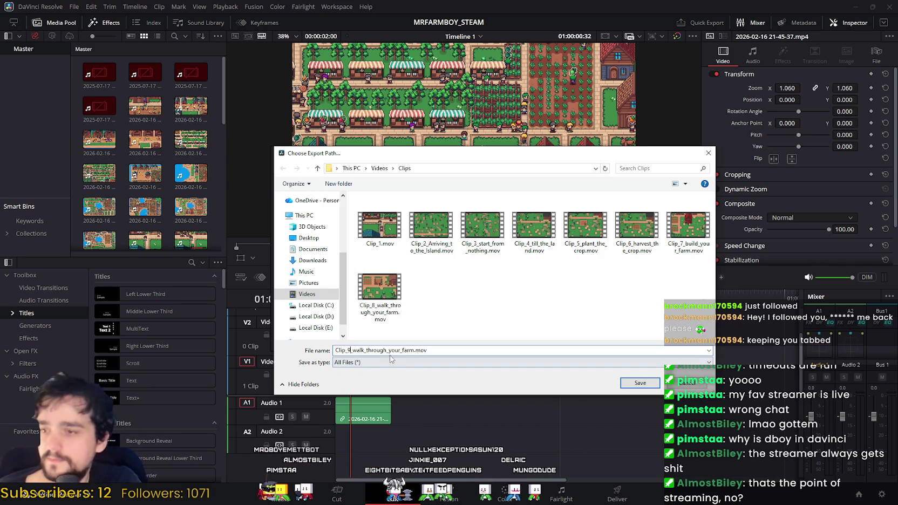
drag(414, 350, 383, 351)
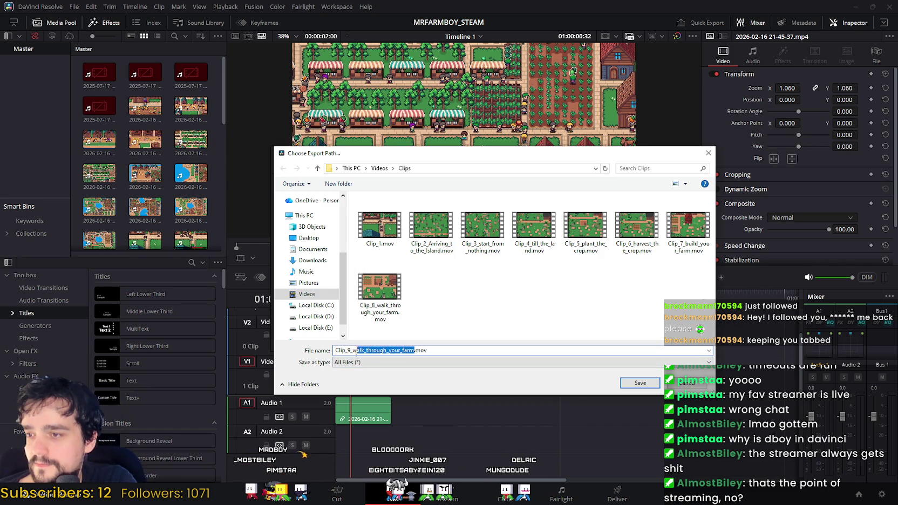
text(Zoom)
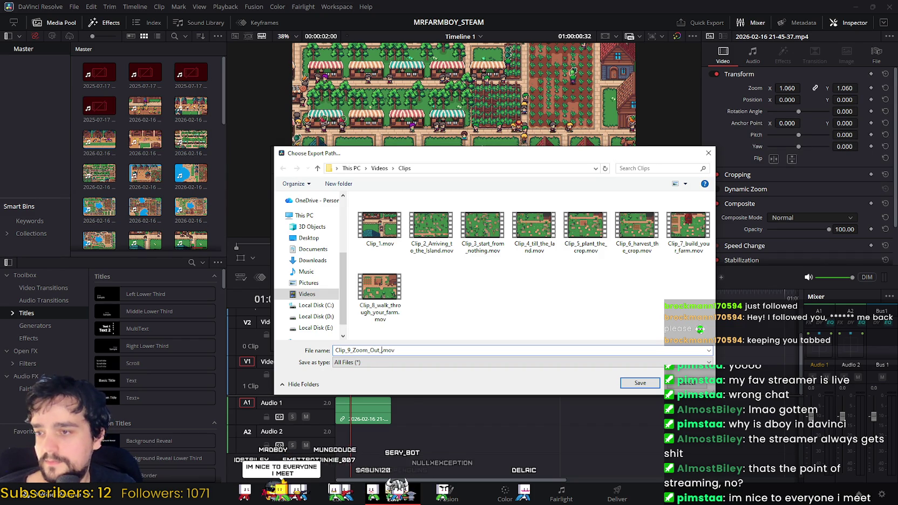
click(630, 383)
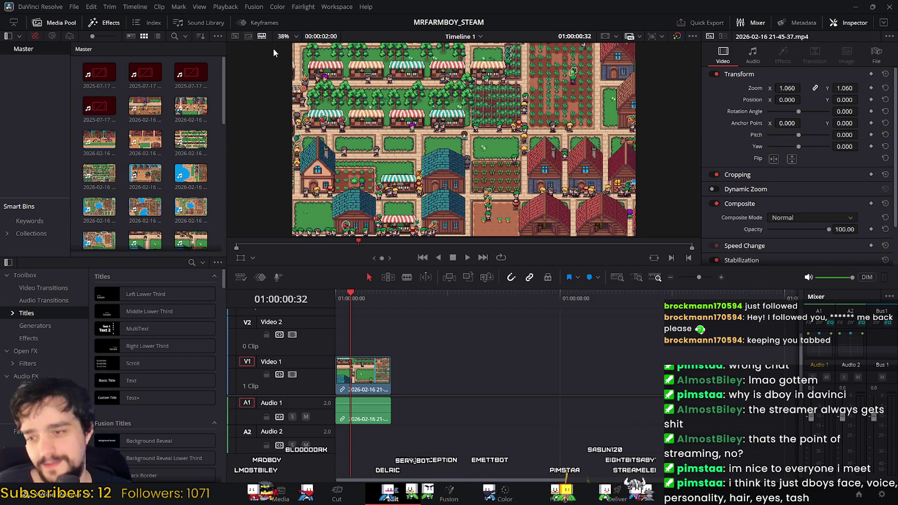
Preview Timeline 1's current clip, then select and delete it.
mouse_move(450, 311)
mouse_down()
mouse_move(400, 298)
mouse_move(376, 305)
mouse_move(390, 309)
mouse_move(323, 303)
mouse_up()
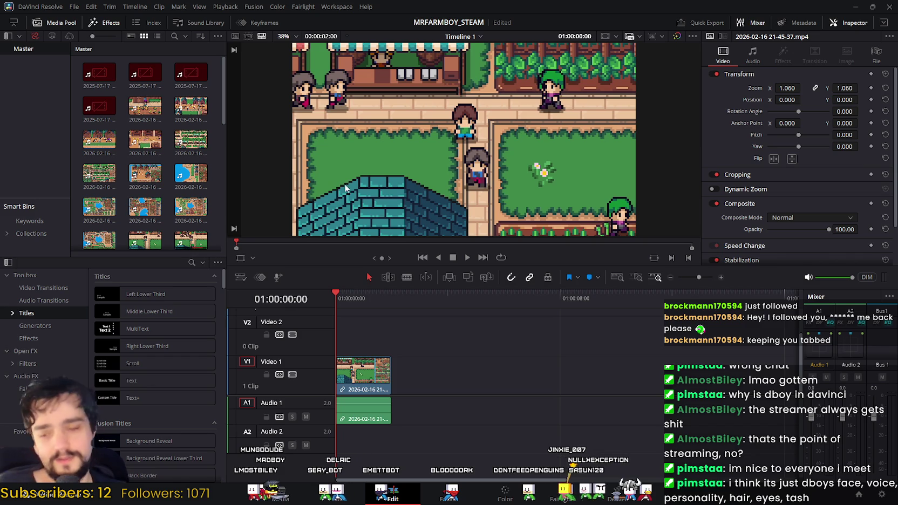
click(467, 38)
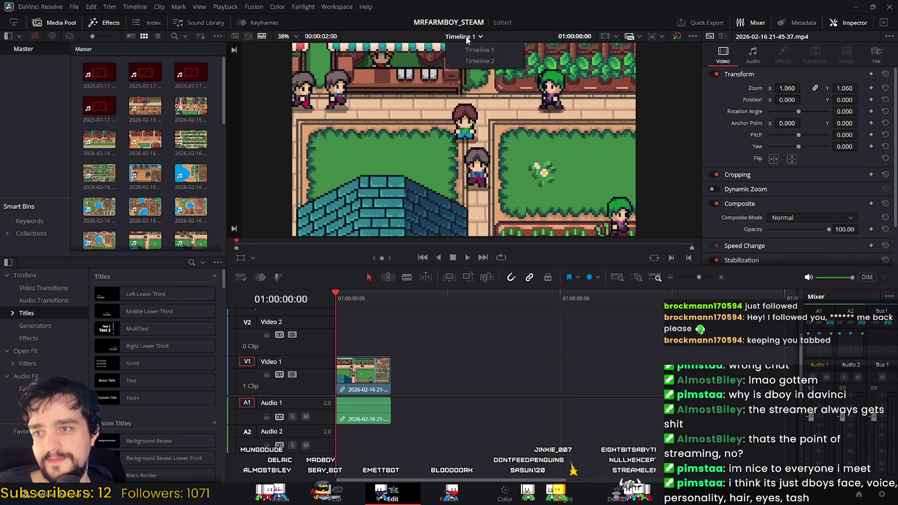
click(366, 365)
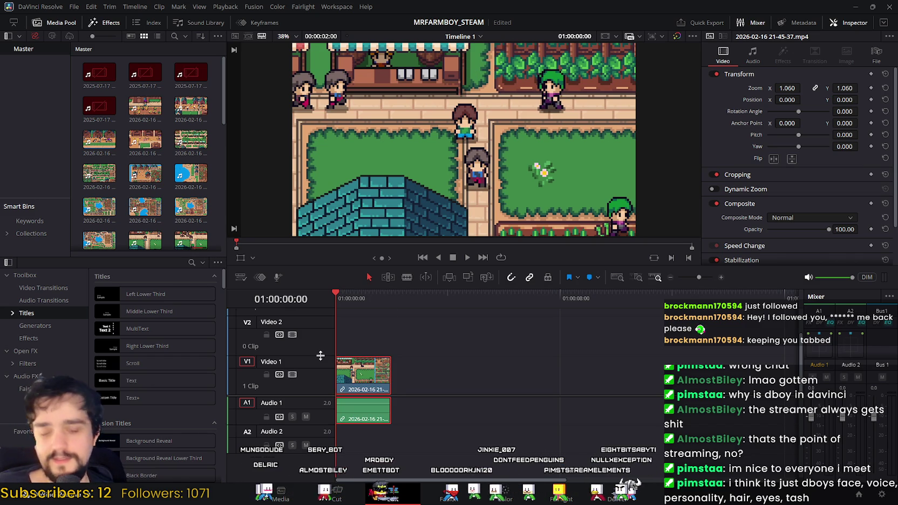
key(Delete)
click(474, 37)
click(470, 39)
click(469, 38)
click(469, 60)
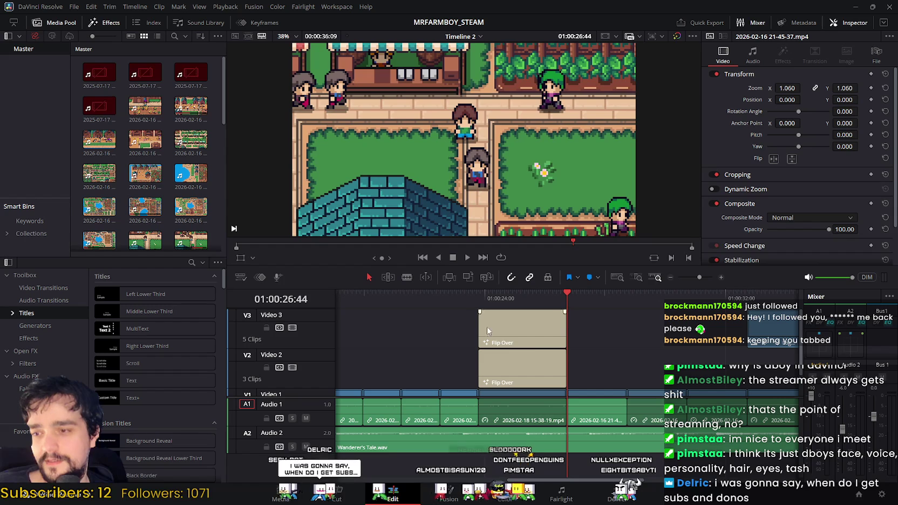
mouse_move(573, 300)
mouse_down()
mouse_move(681, 322)
mouse_move(617, 317)
mouse_move(629, 326)
mouse_up()
click(650, 393)
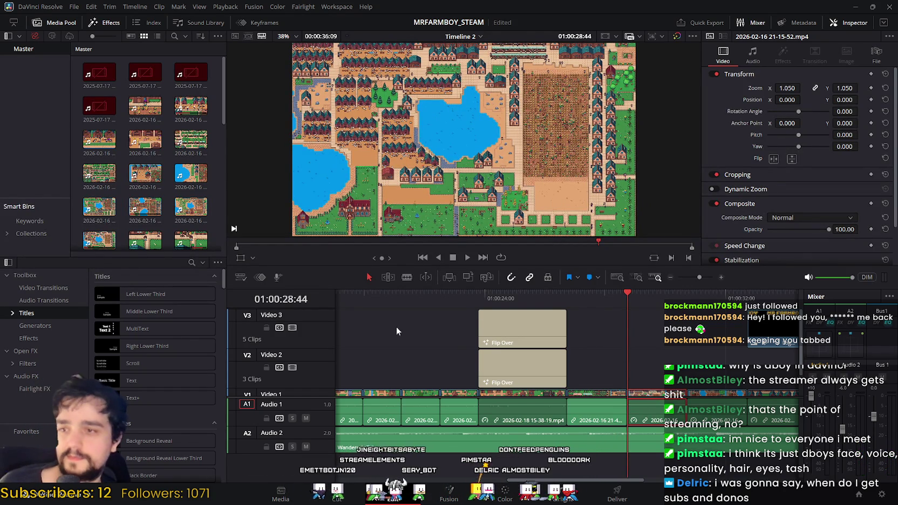
Paste the clip at the start of Timeline 1 and open the quick export options.
click(461, 37)
click(464, 50)
key(ctrl+v)
click(335, 297)
click(696, 23)
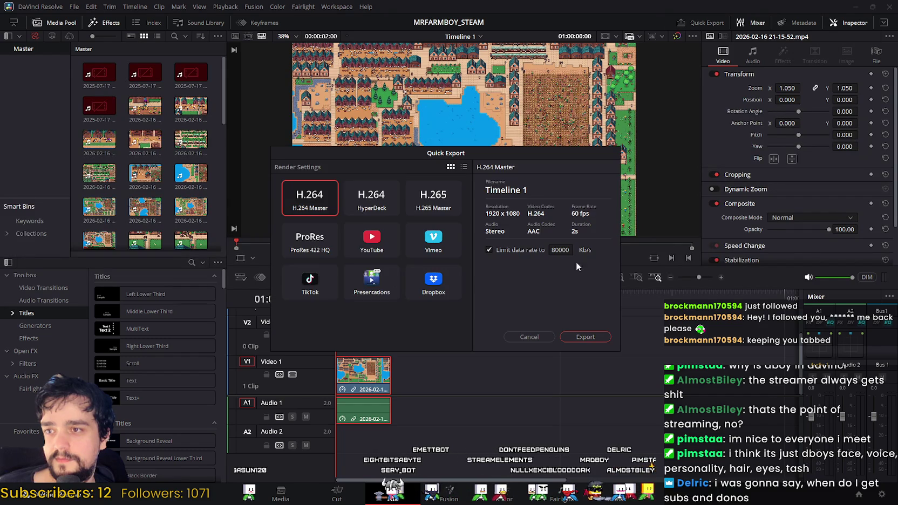
Export the town-overview clip as Clip_10_Showcase_1_ZOOMED_OUT.mov, then delete it from Timeline 1.
click(580, 337)
click(430, 287)
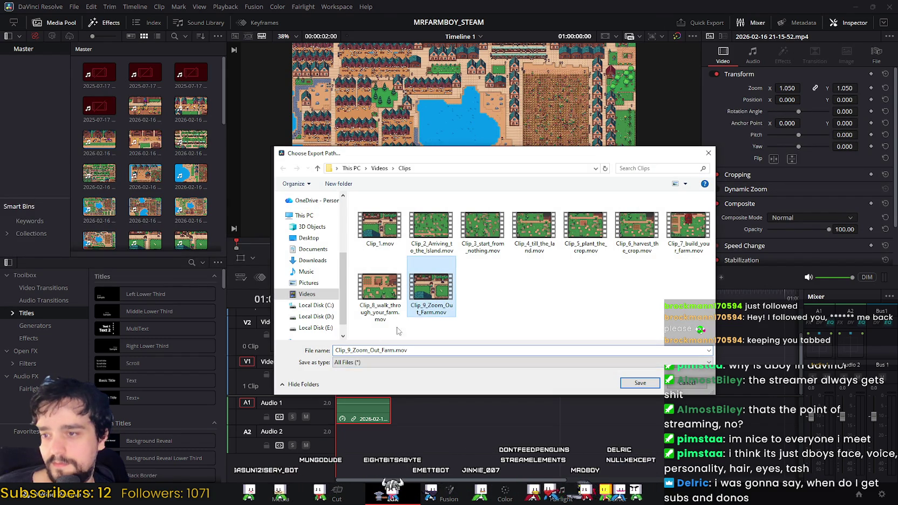
click(351, 350)
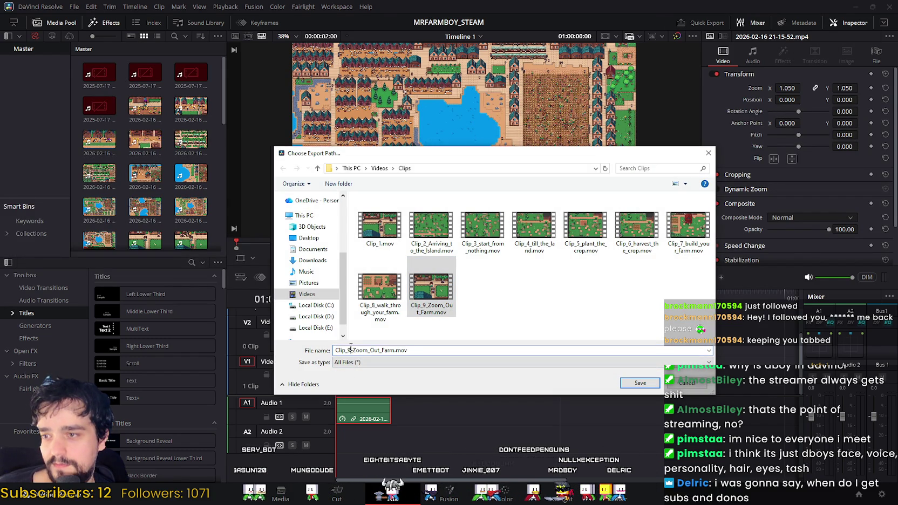
key(BackSpace)
text(10_)
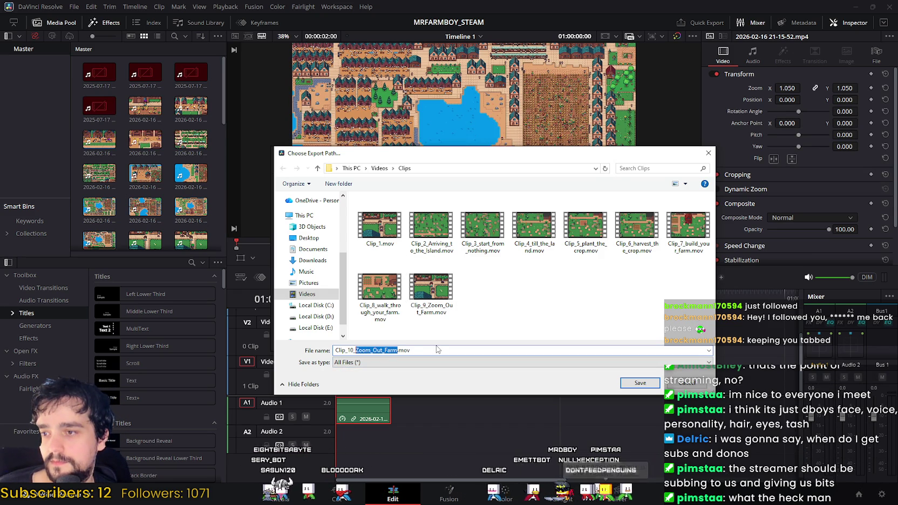
text(Showcase_1_ZOOMED)
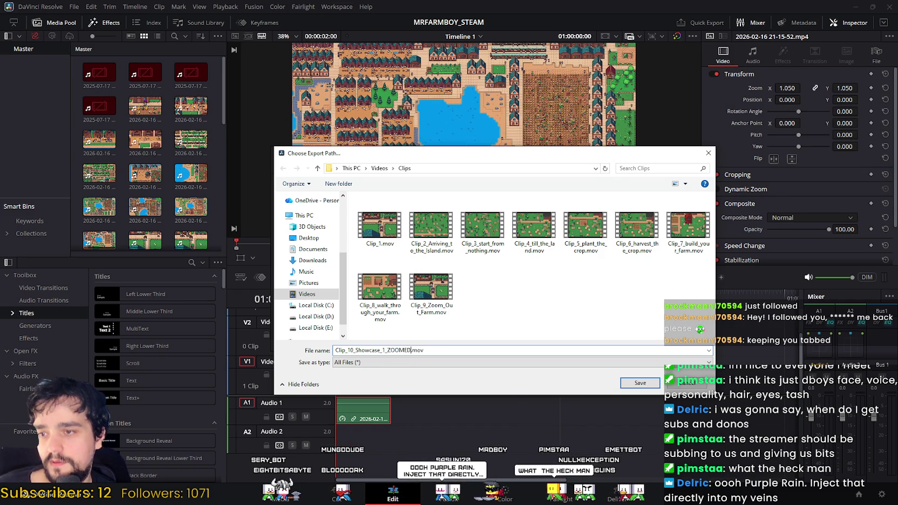
click(649, 383)
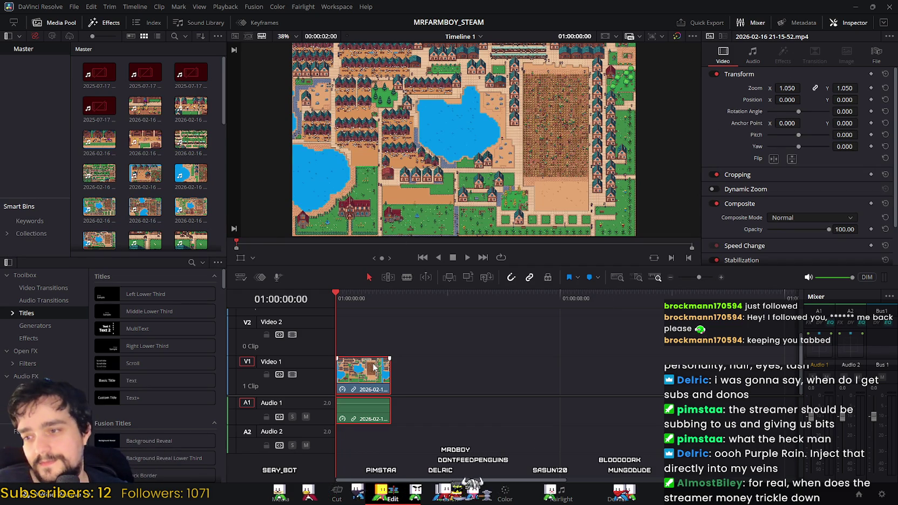
mouse_move(362, 410)
key(Delete)
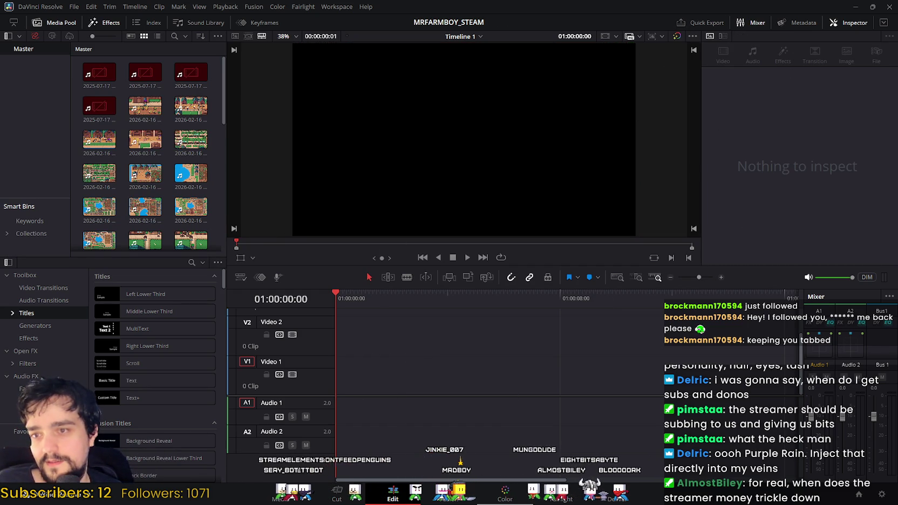
click(474, 36)
click(479, 61)
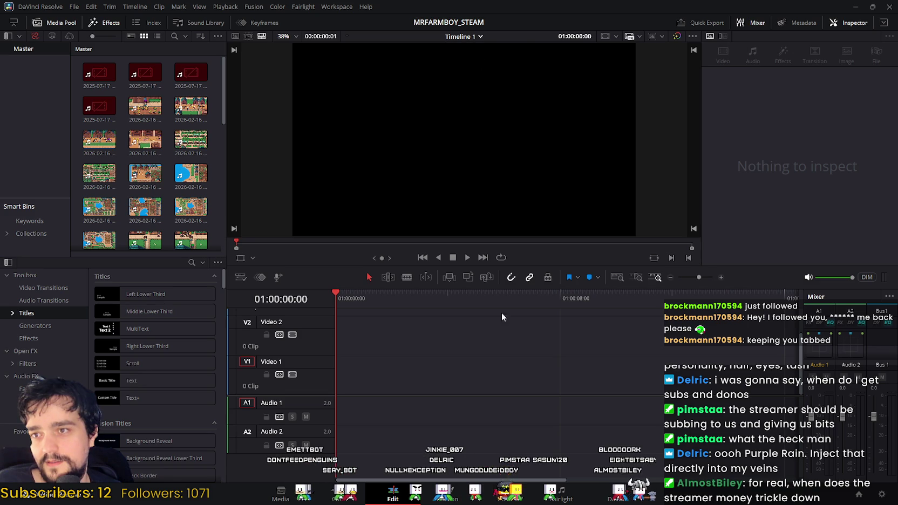
mouse_move(571, 300)
mouse_down()
mouse_move(579, 304)
mouse_move(530, 309)
mouse_move(577, 310)
mouse_move(521, 311)
mouse_move(725, 330)
mouse_move(628, 330)
mouse_up()
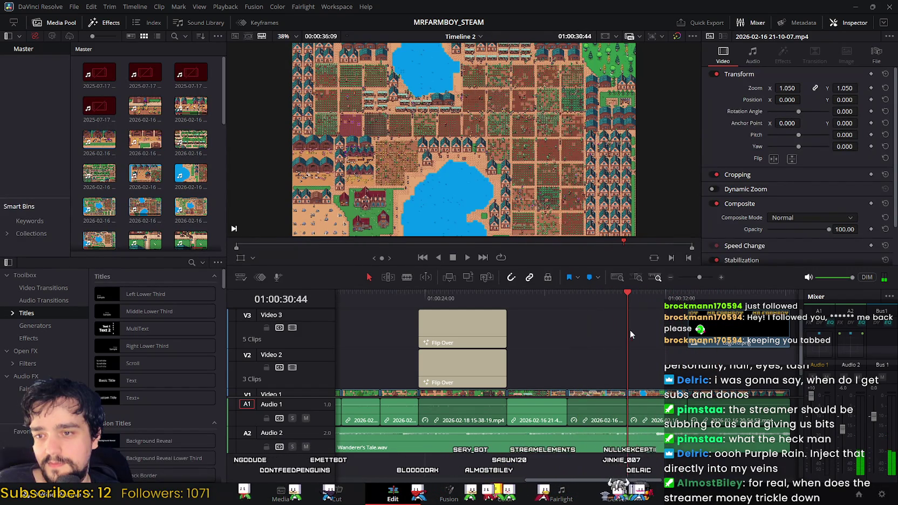
click(652, 395)
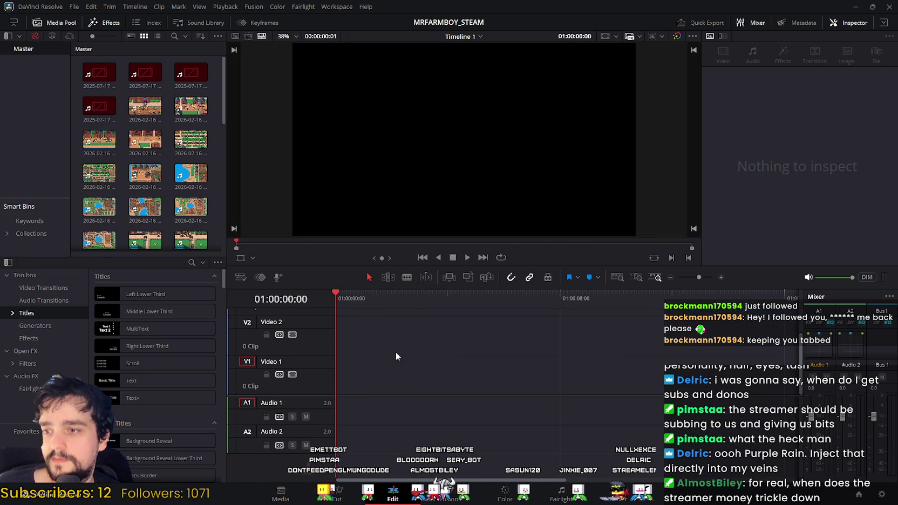
drag(390, 300, 334, 295)
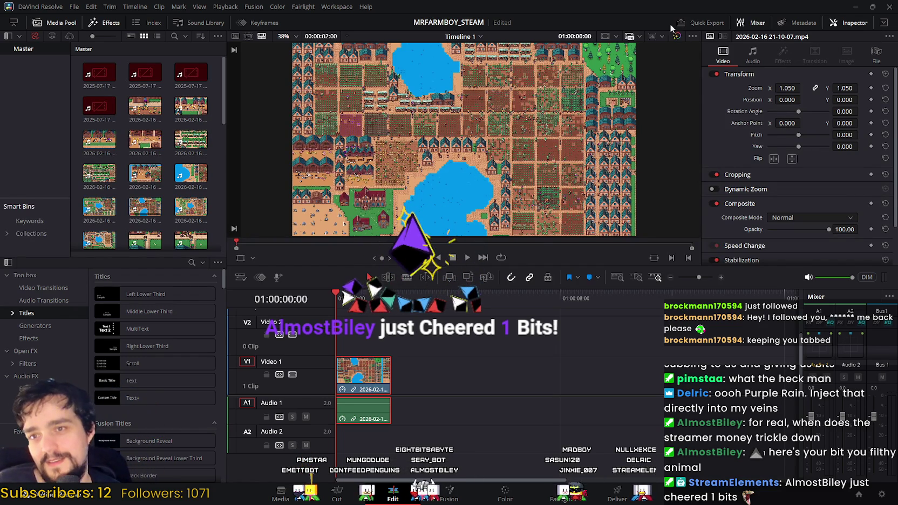
Quick-export Timeline 1 as H.264 Master into Clips, named Clip_10_Showcase_2_ZOOMED_OUT.mov.
click(698, 23)
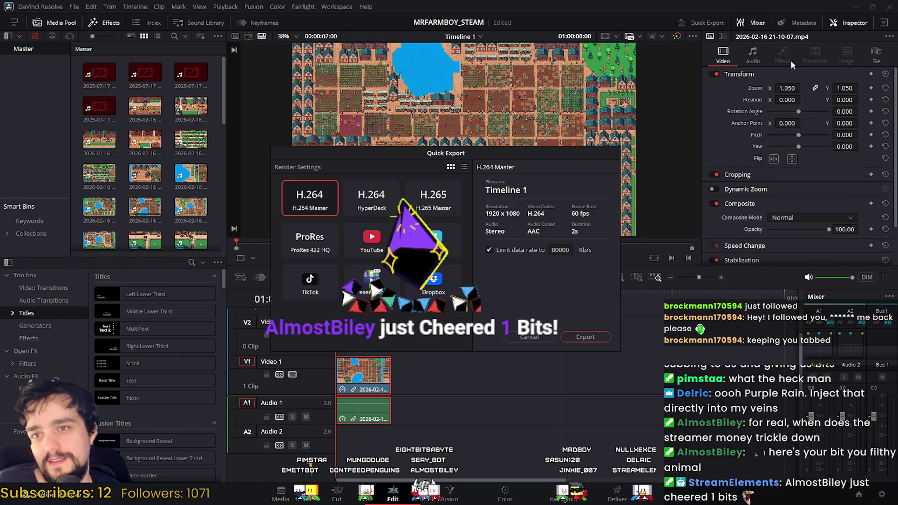
click(586, 336)
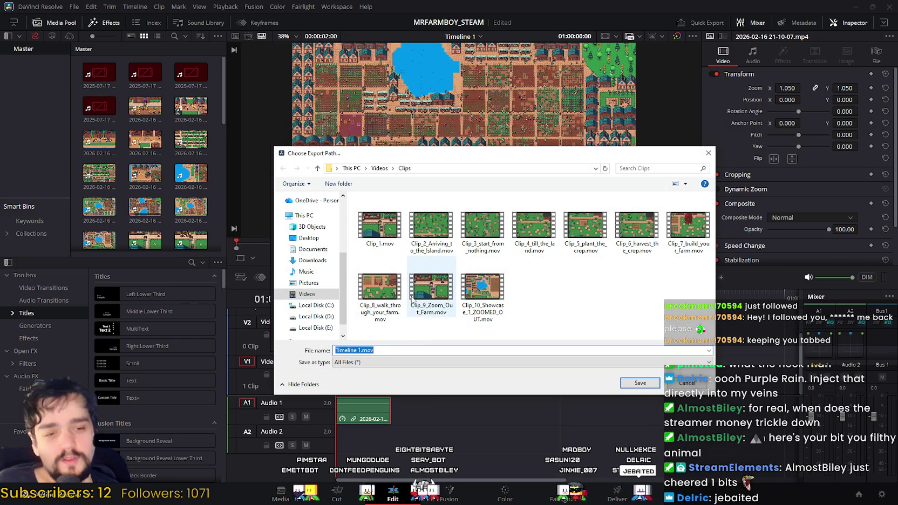
click(482, 288)
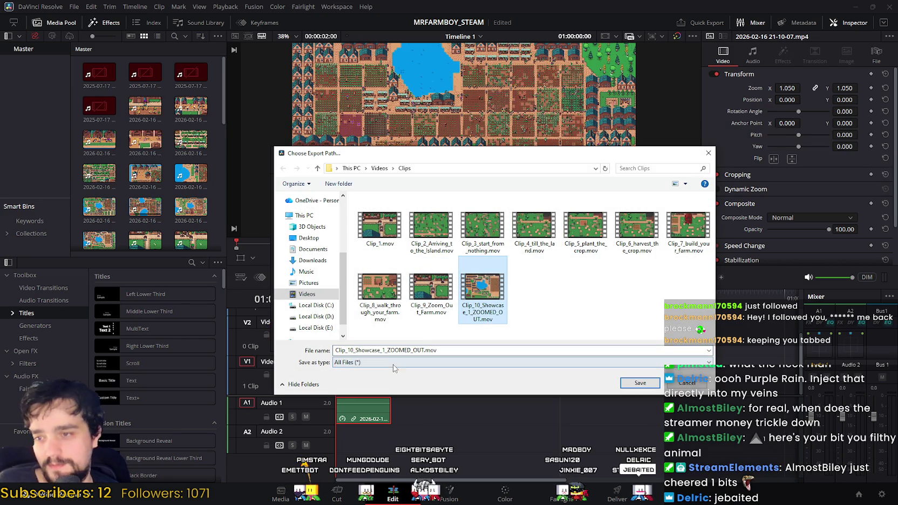
click(383, 350)
text(2)
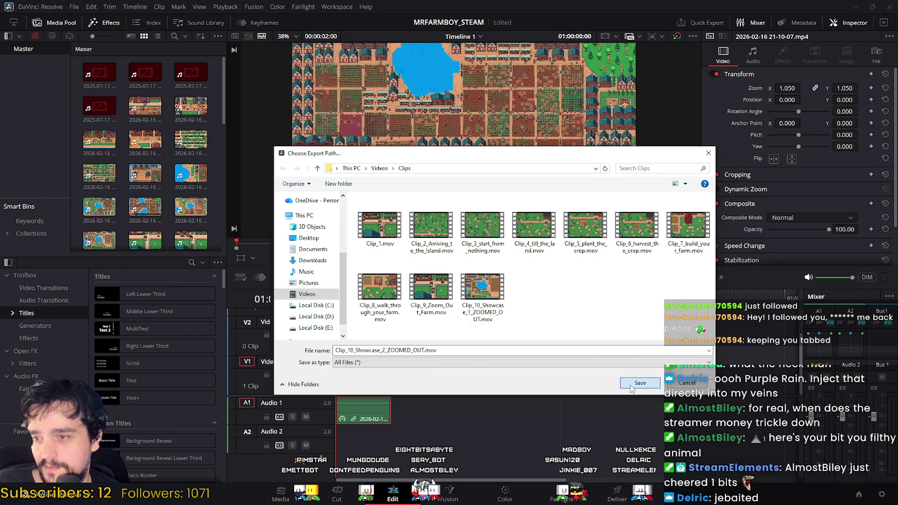
click(636, 383)
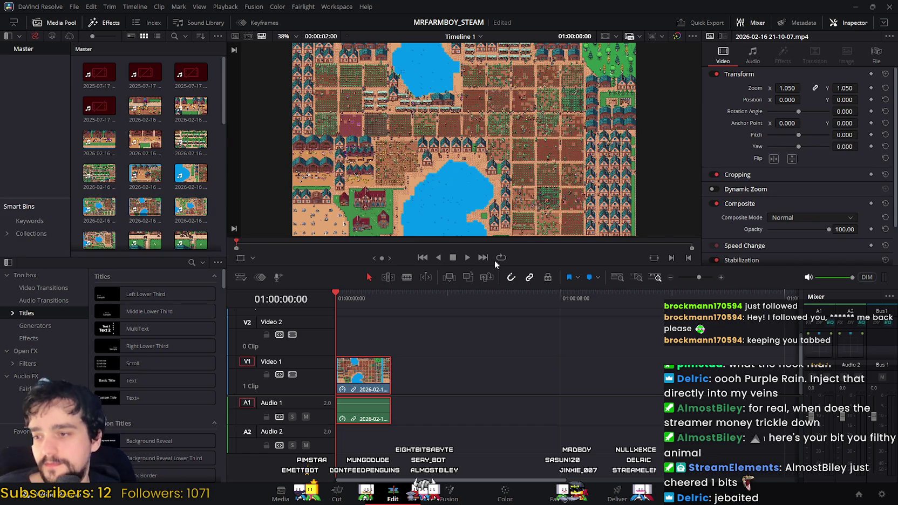
Play back the new clip, then go to Timeline 2 at about 01:00:31.
click(468, 257)
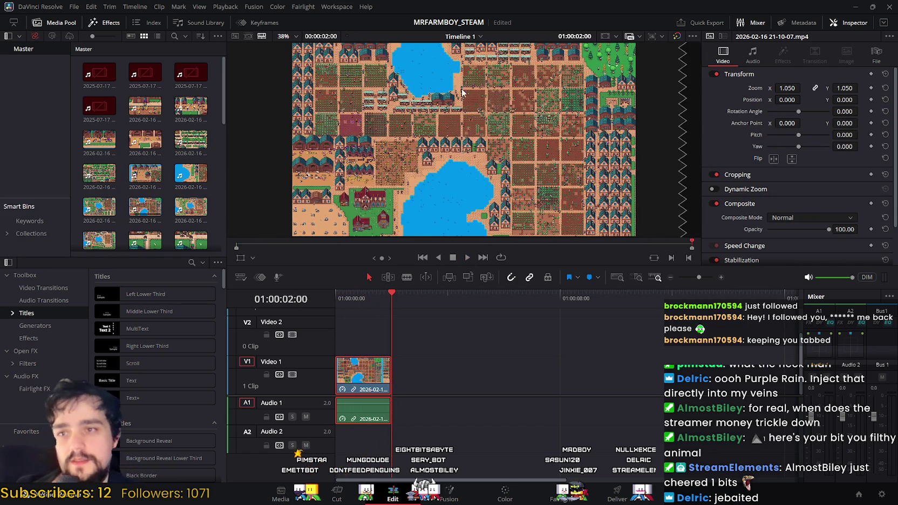
click(481, 37)
click(486, 61)
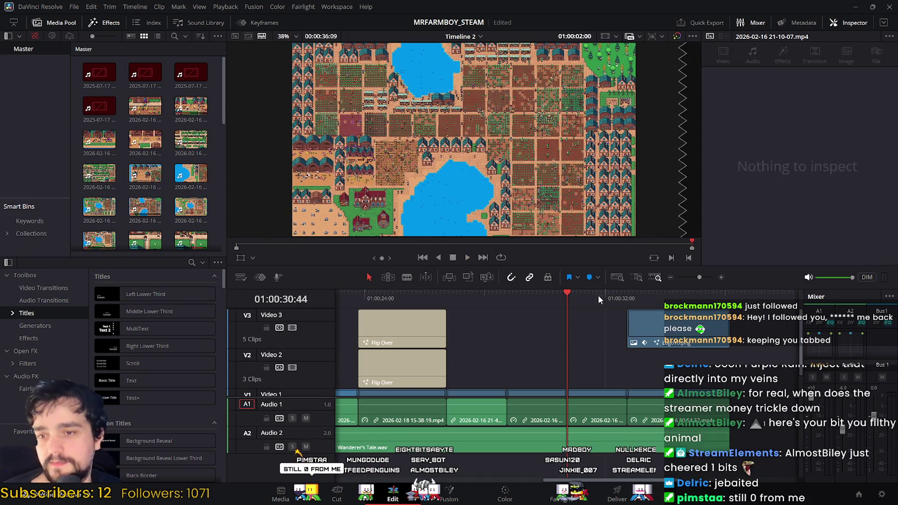
mouse_move(565, 299)
mouse_down()
mouse_move(600, 304)
mouse_move(465, 306)
mouse_move(603, 320)
mouse_up()
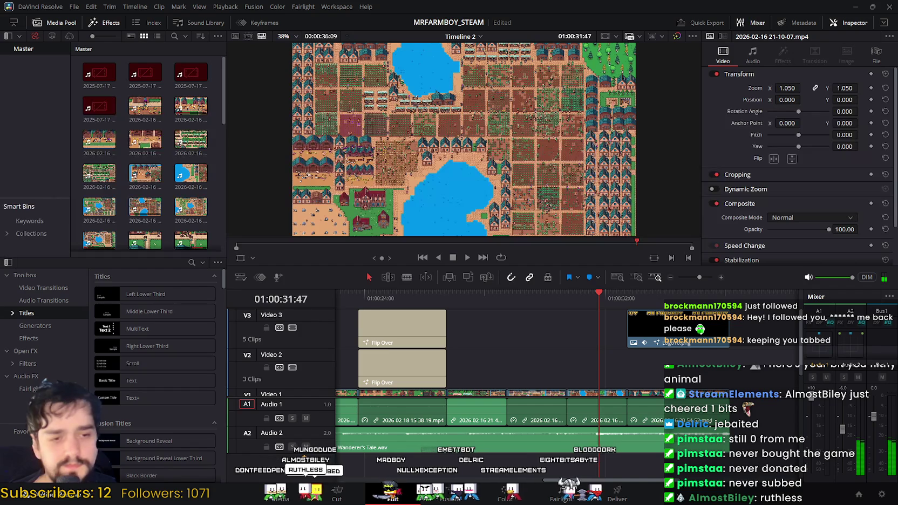
Confirm the eleven exported .mov clips in the Clips folder in File Explorer.
key(alt+Tab)
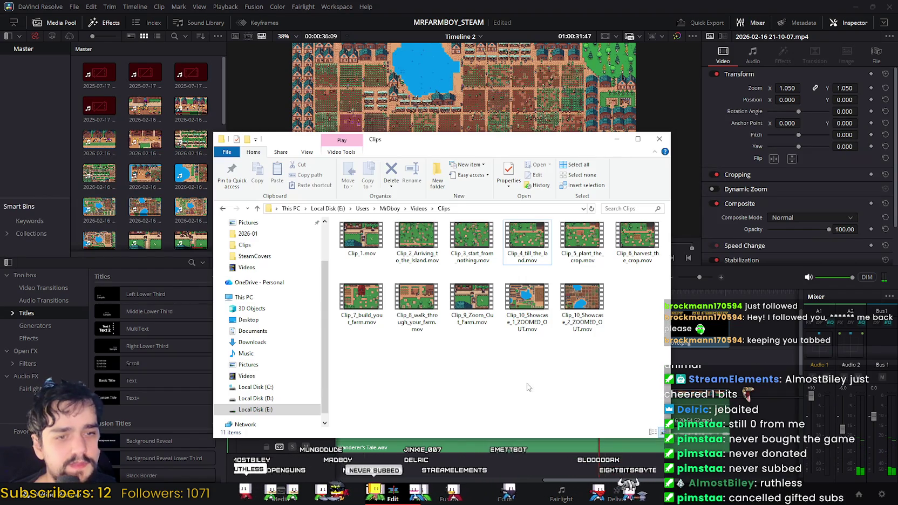
click(581, 301)
click(691, 241)
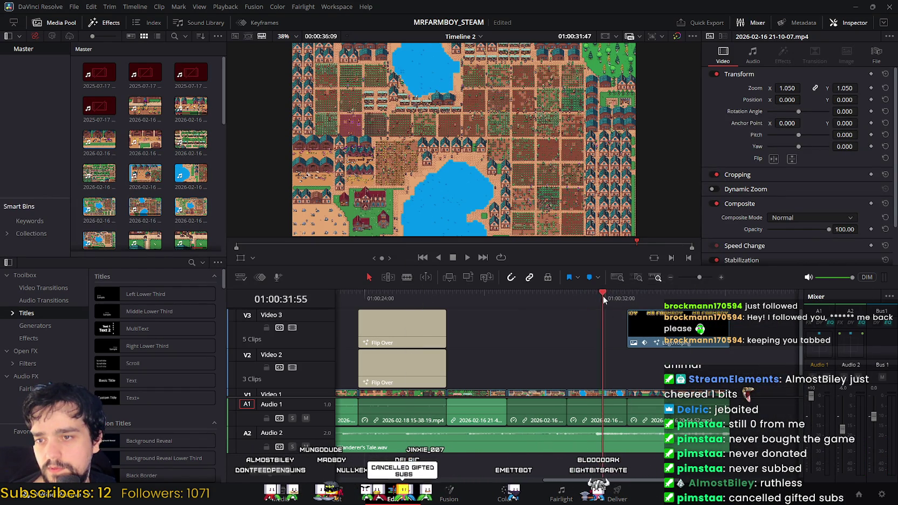
key(space)
key(space)
drag(518, 304, 632, 310)
click(632, 311)
key(space)
key(space)
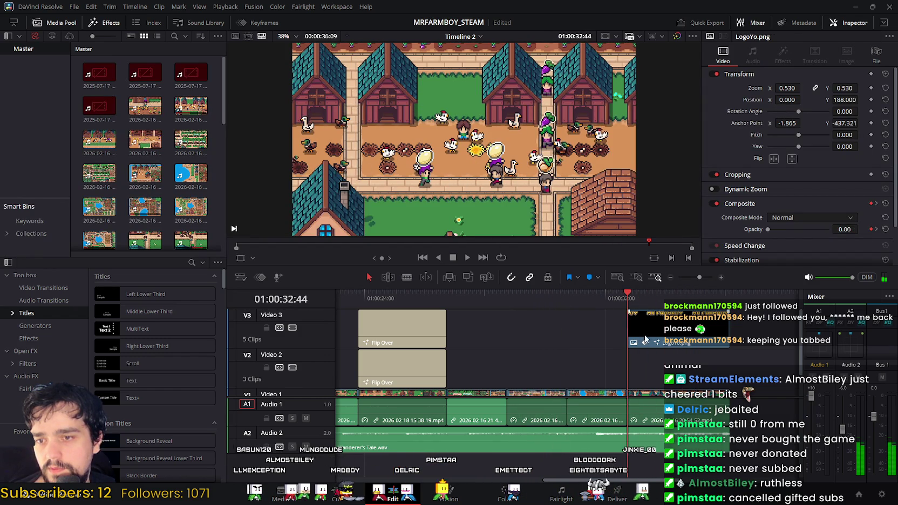
click(647, 392)
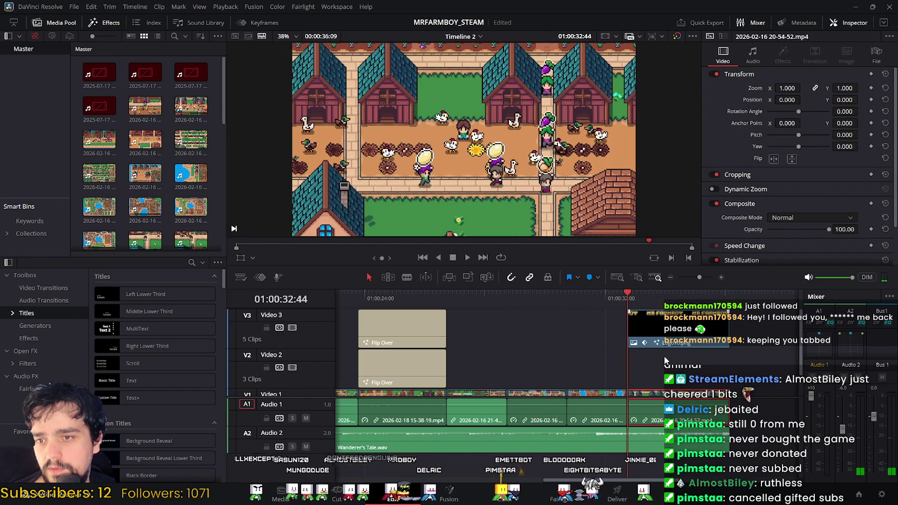
In Timeline 1, delete the old clip and paste the farmyard clip at the start.
click(462, 36)
click(475, 47)
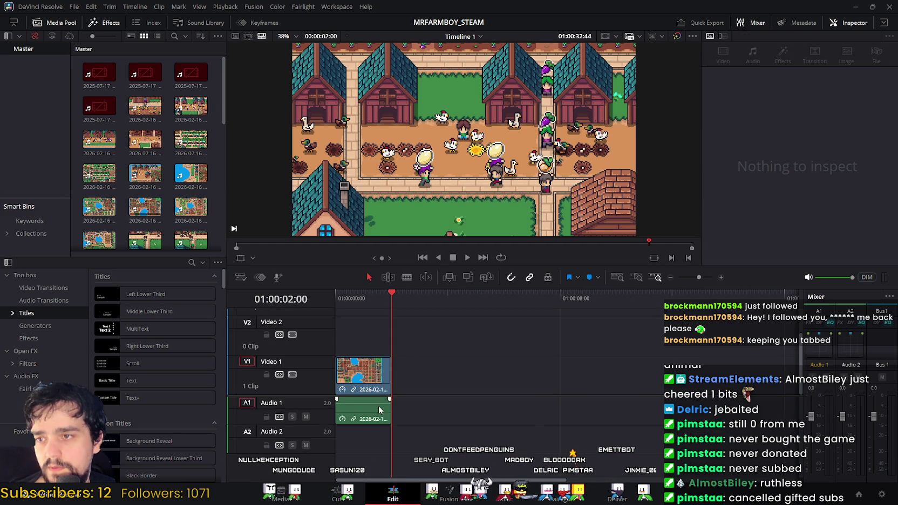
click(371, 371)
key(Delete)
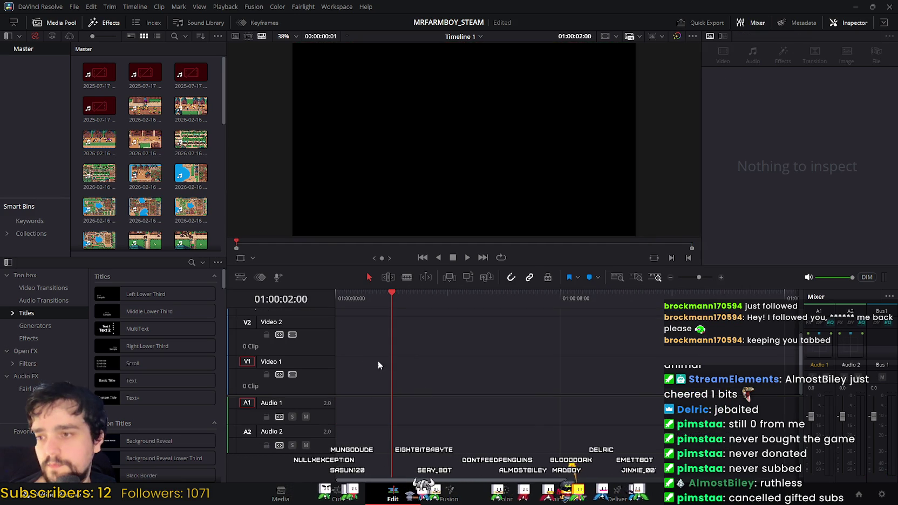
click(335, 296)
key(ctrl+v)
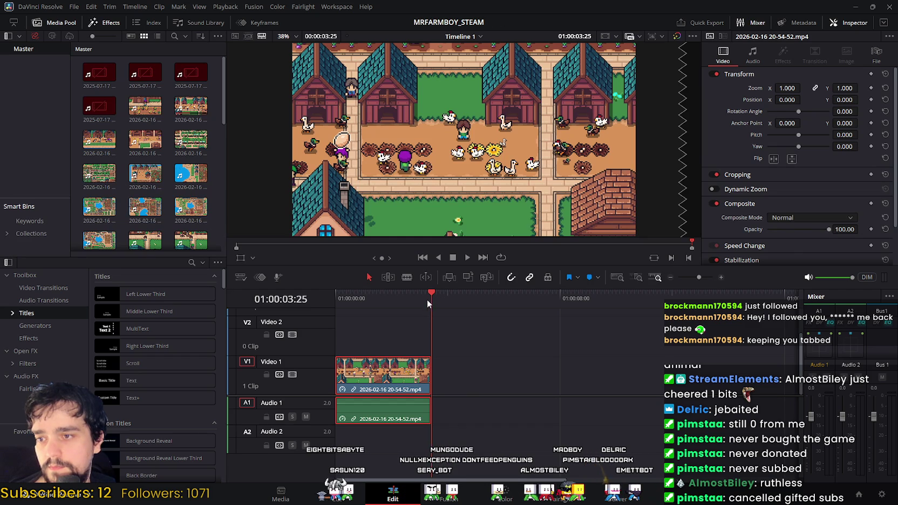
click(330, 300)
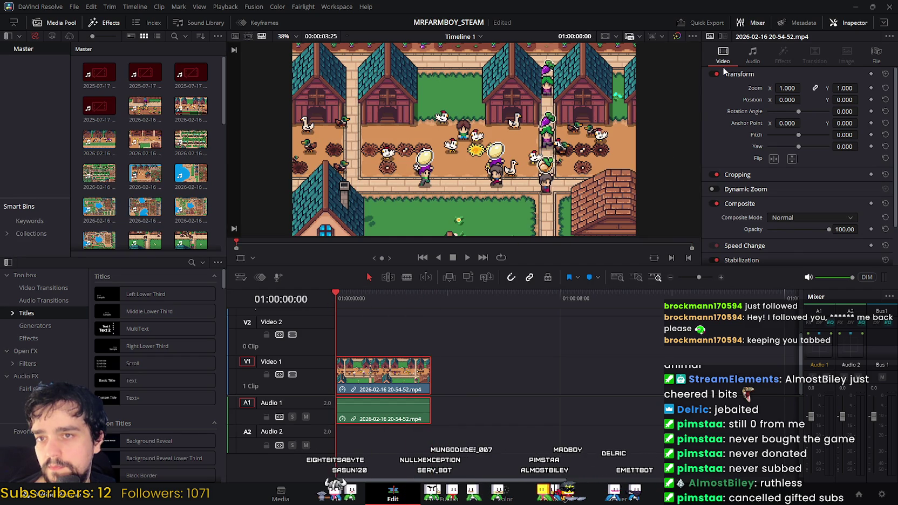
click(720, 23)
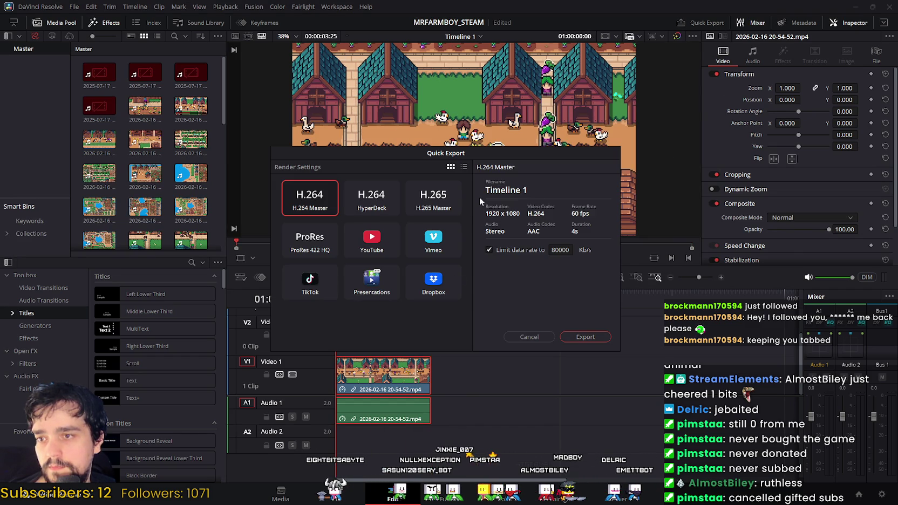
Export Timeline 1 into the Clips folder as Clip_12_TheEnd.mov.
click(588, 337)
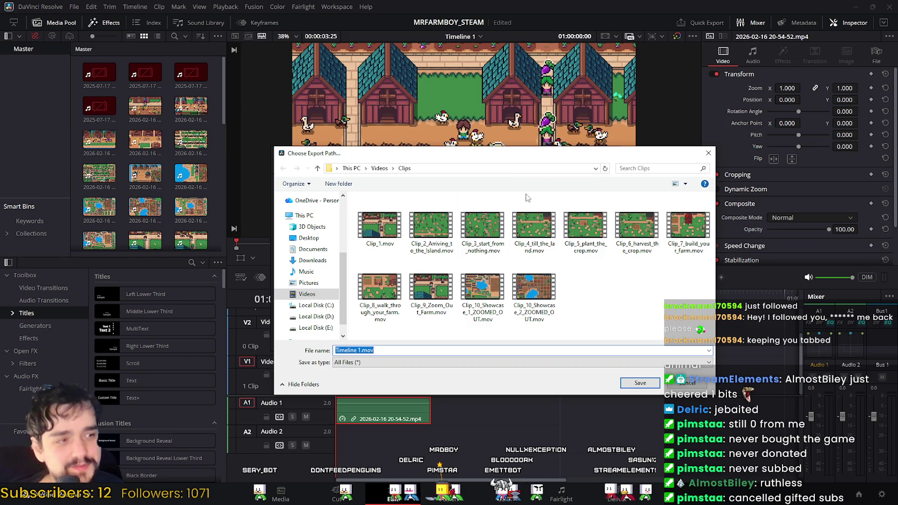
click(533, 288)
click(353, 350)
click(352, 350)
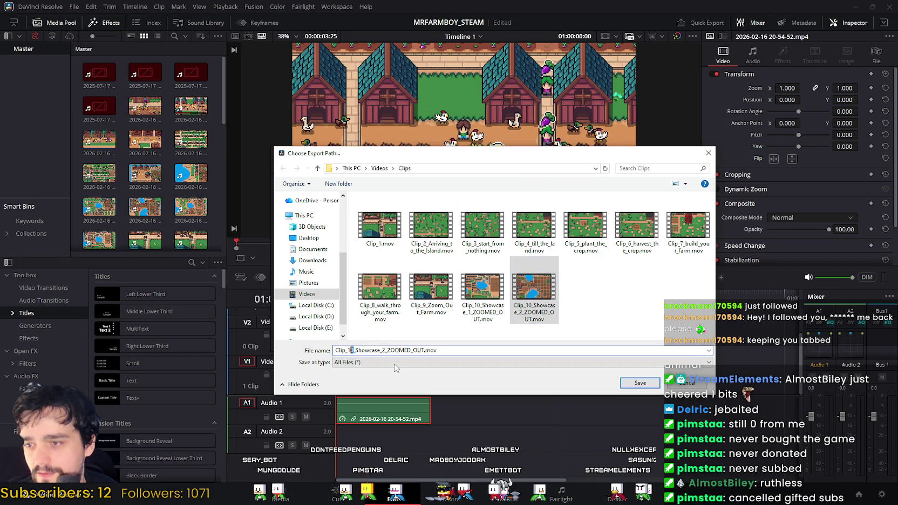
text(2_TheEnd)
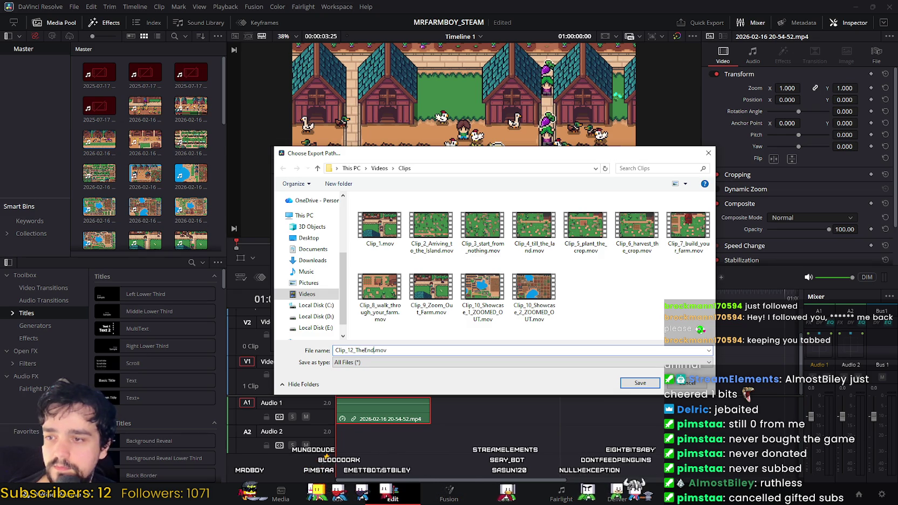
click(639, 383)
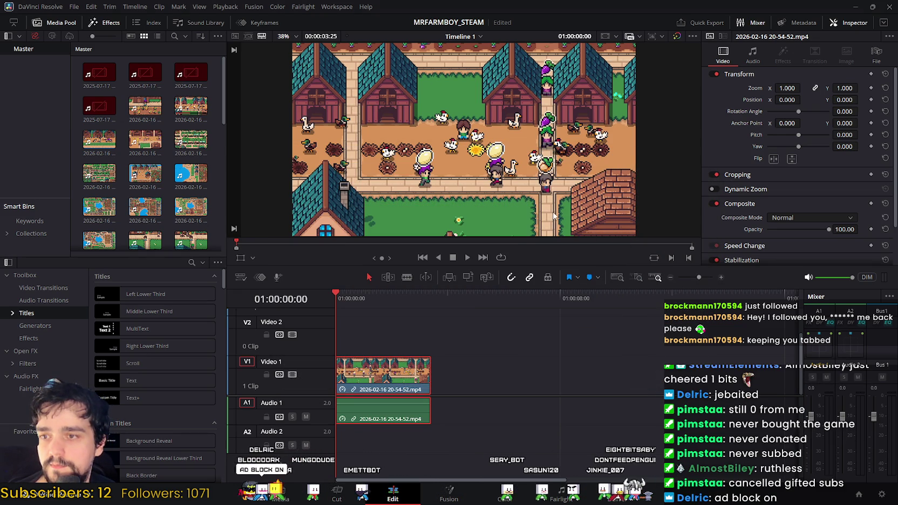
click(478, 37)
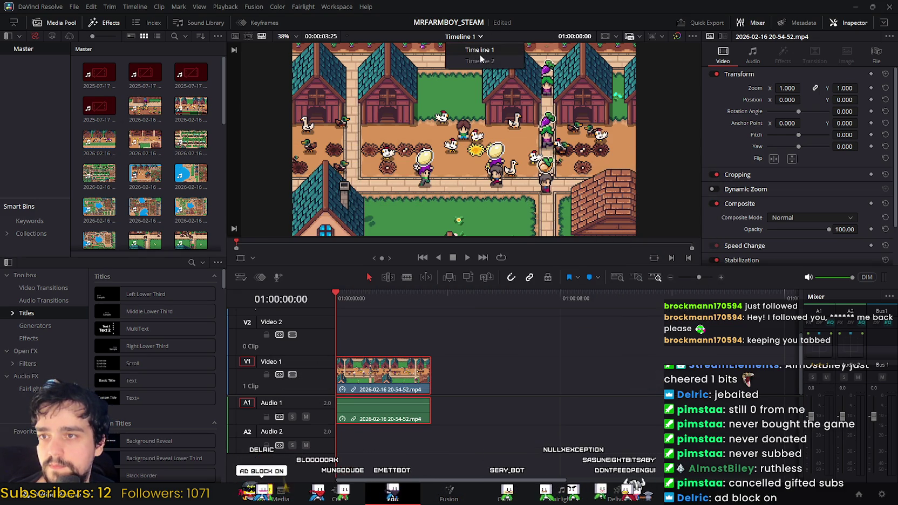
click(478, 61)
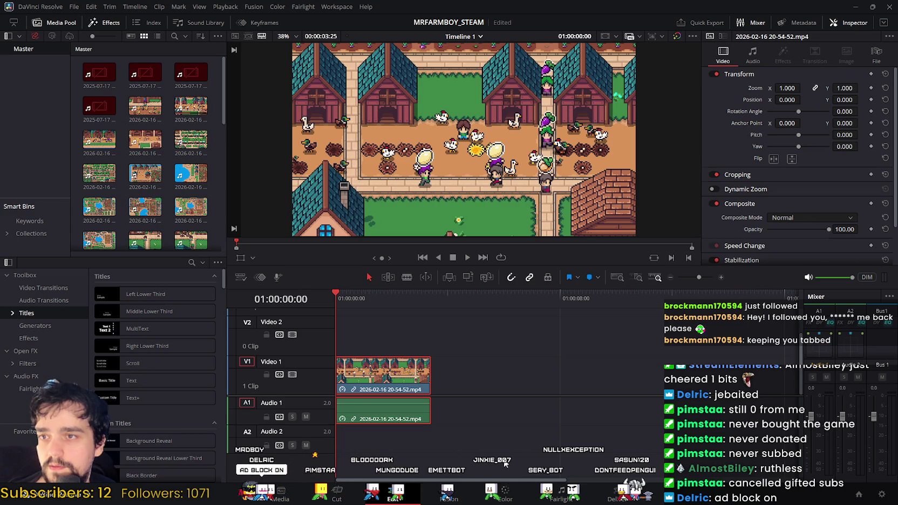
drag(565, 296, 389, 294)
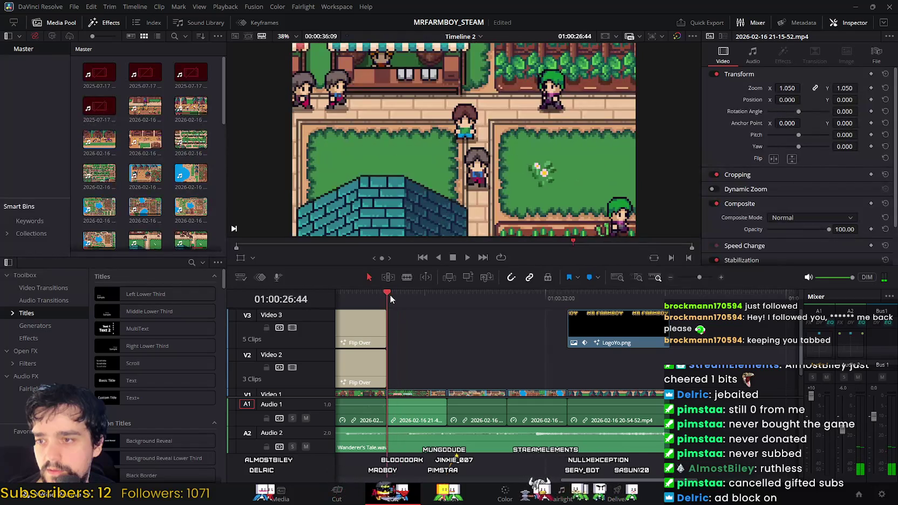
click(409, 391)
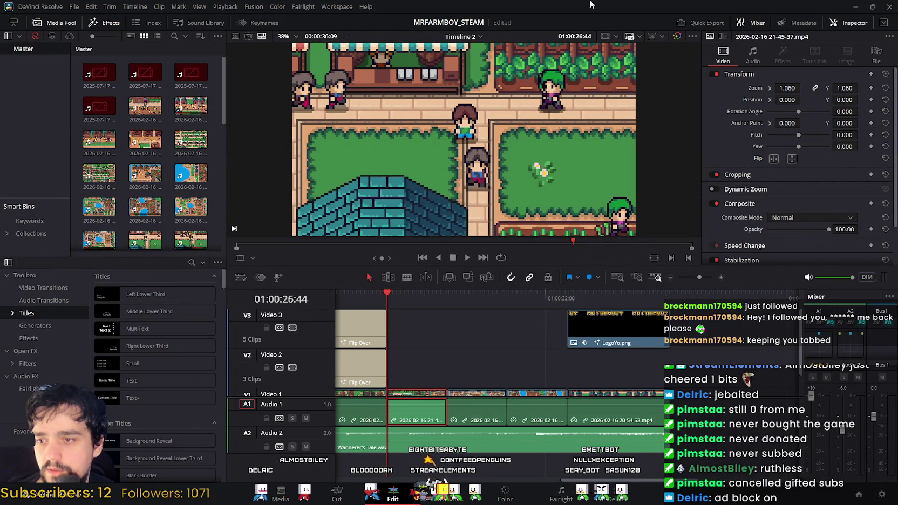
click(464, 37)
click(470, 58)
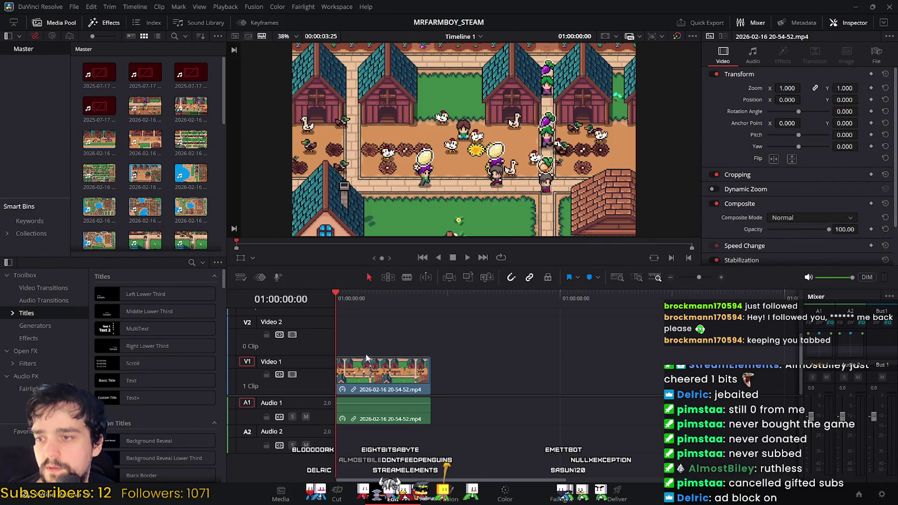
key(Delete)
key(ctrl+v)
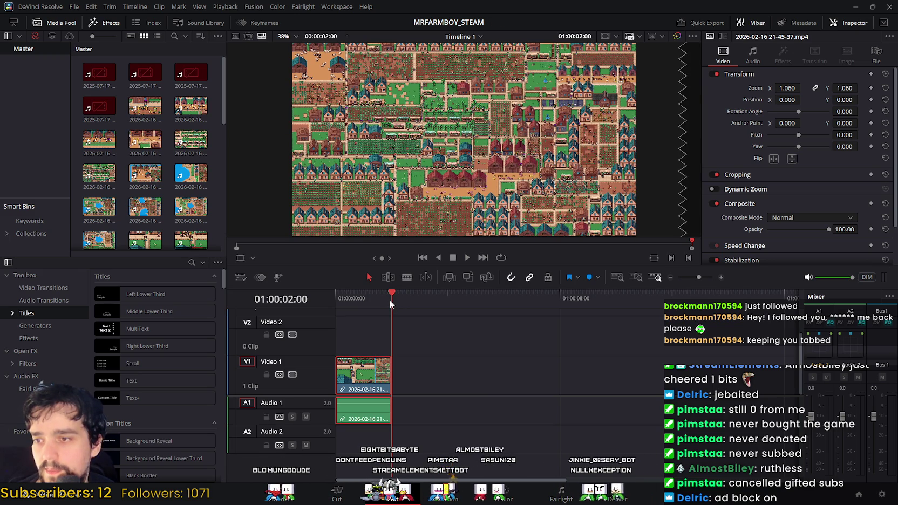
Trim the clip's start, extend its end by 21 frames, and play it from the start.
drag(390, 295, 349, 307)
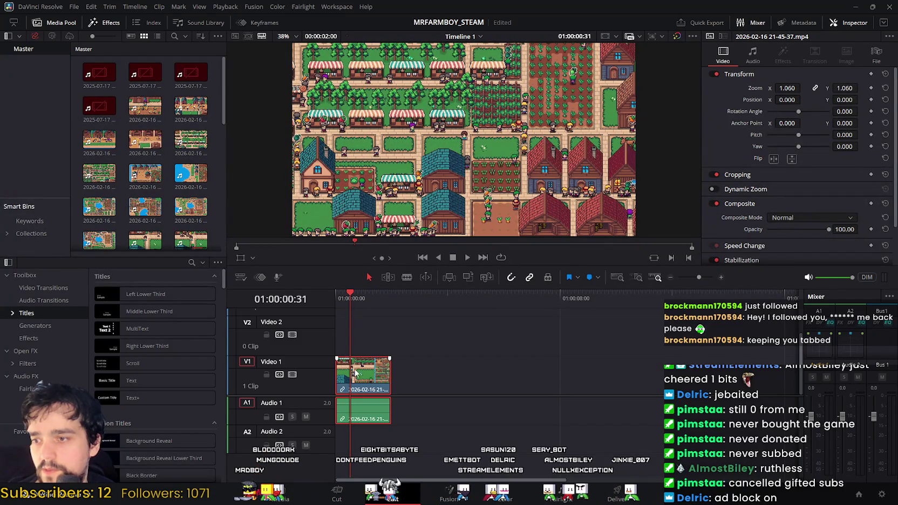
mouse_move(371, 391)
mouse_down()
mouse_move(343, 372)
mouse_move(359, 373)
mouse_move(363, 361)
mouse_move(358, 376)
mouse_move(376, 368)
mouse_up()
click(423, 383)
drag(350, 294, 356, 298)
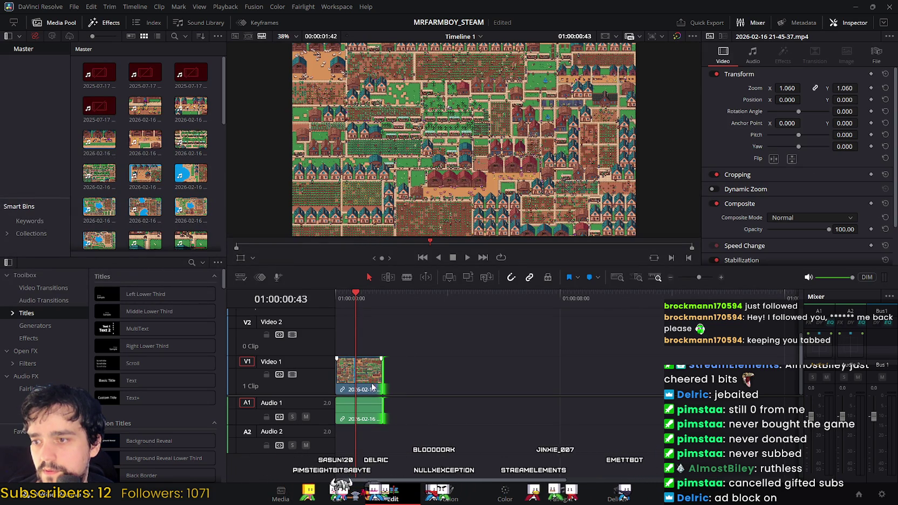
drag(385, 371, 393, 371)
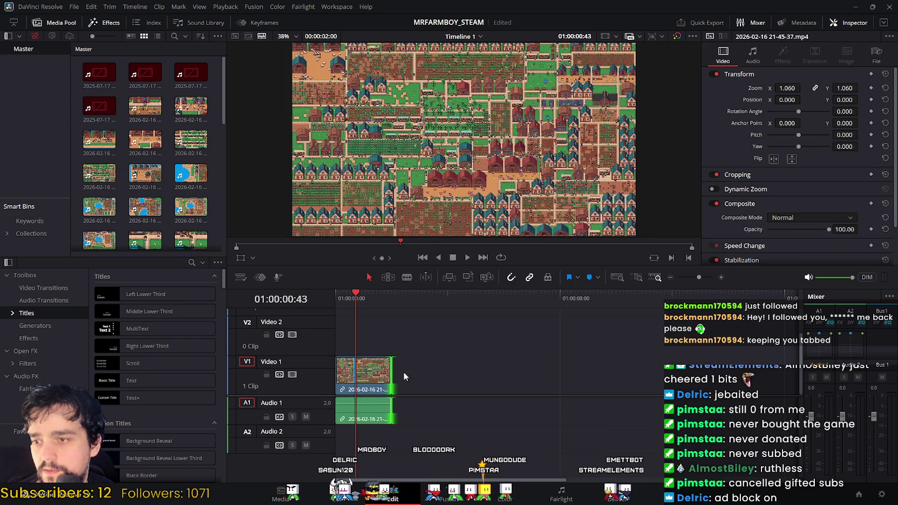
click(381, 319)
key(Home)
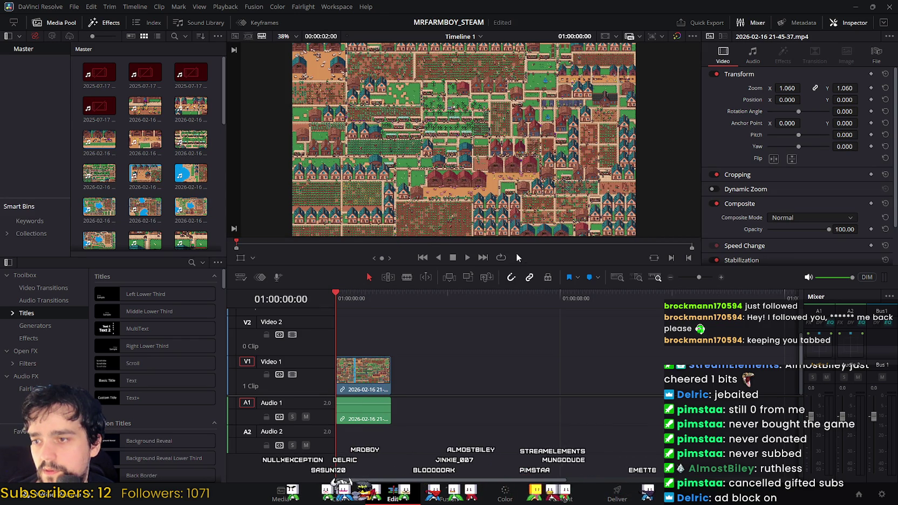
click(465, 258)
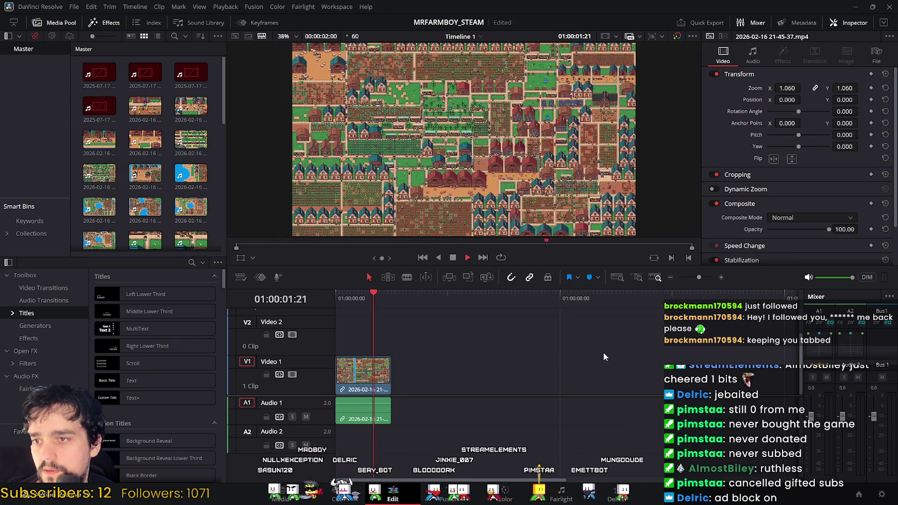
click(704, 22)
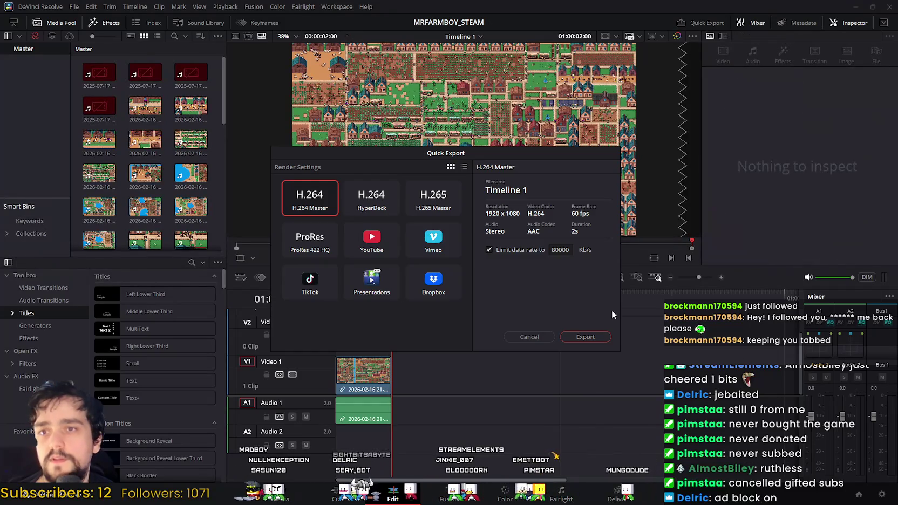
Start the export and begin editing the output file name in the save dialog.
click(578, 336)
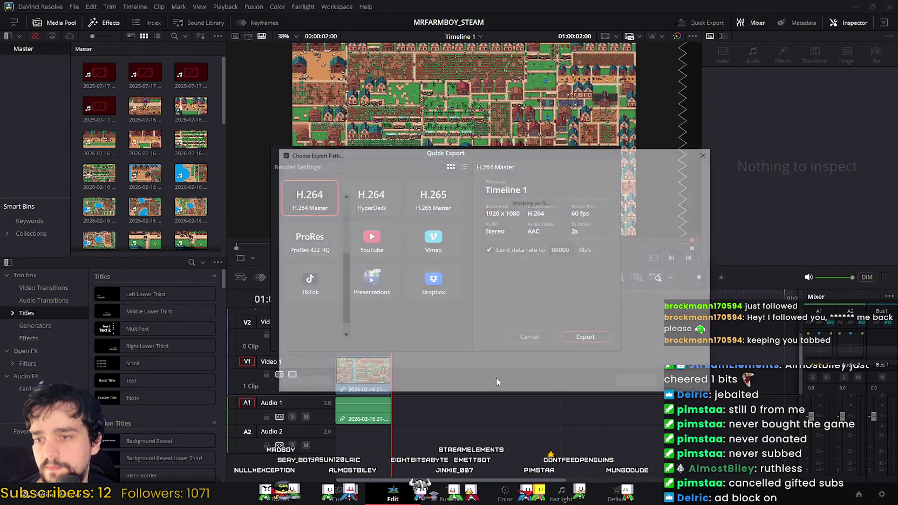
click(533, 286)
click(372, 350)
text(3_ZOOMED_OUT.mov)
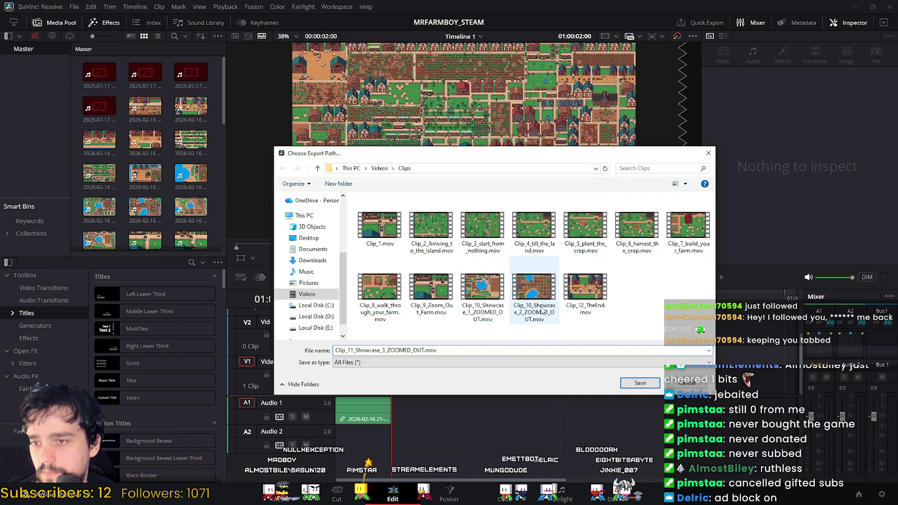
Rename the second showcase clip to Clip_11 and Clip_12_TheEnd.mov to Clip_13_TheEnd.mov.
click(483, 294)
click(542, 305)
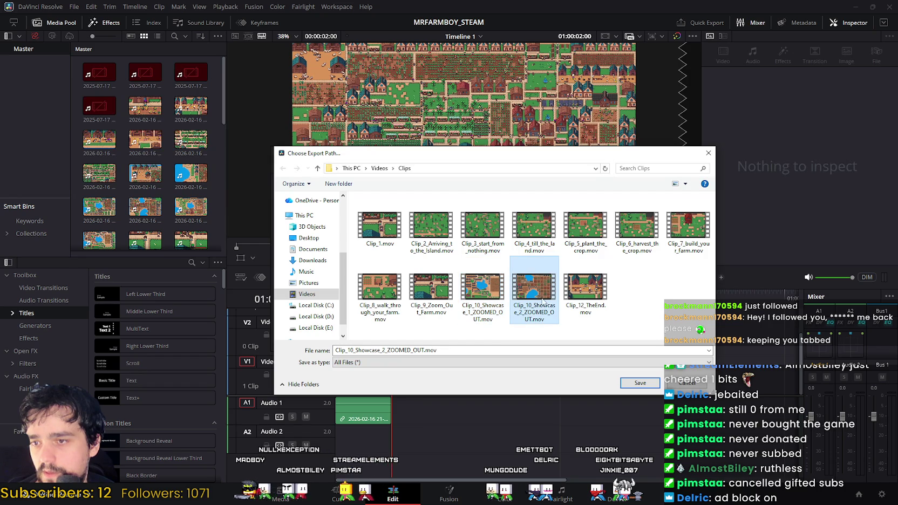
click(528, 306)
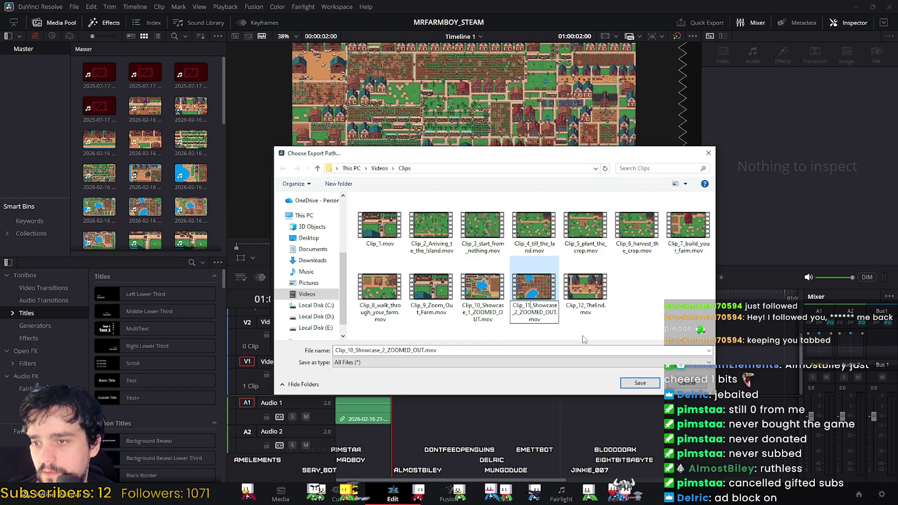
click(596, 319)
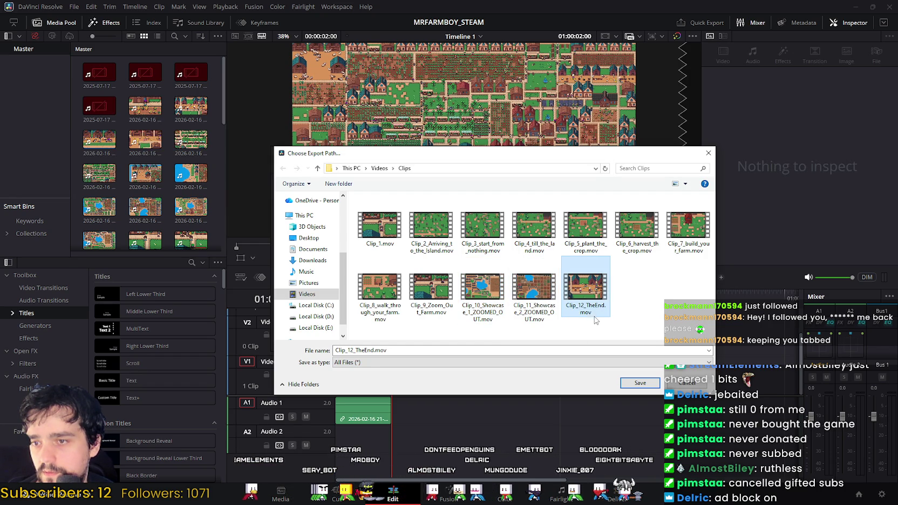
click(534, 288)
click(352, 350)
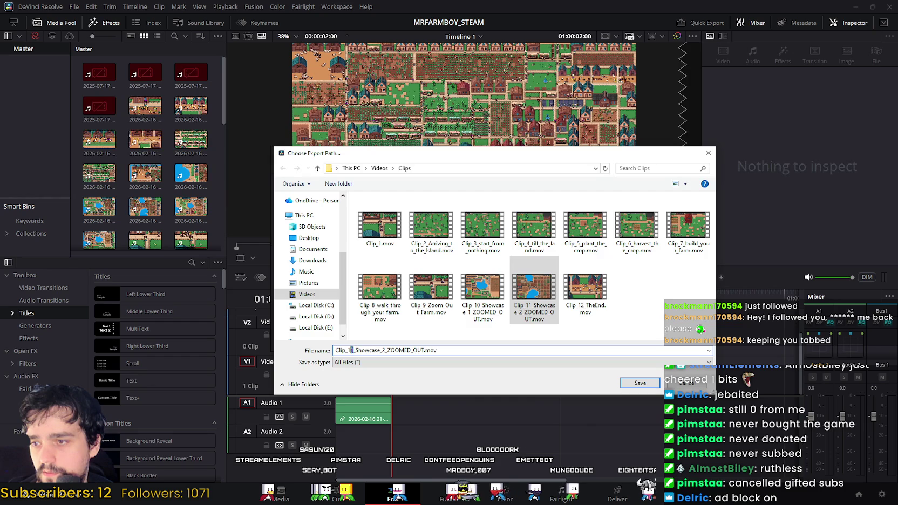
click(583, 302)
click(582, 311)
key(BackSpace)
text(3)
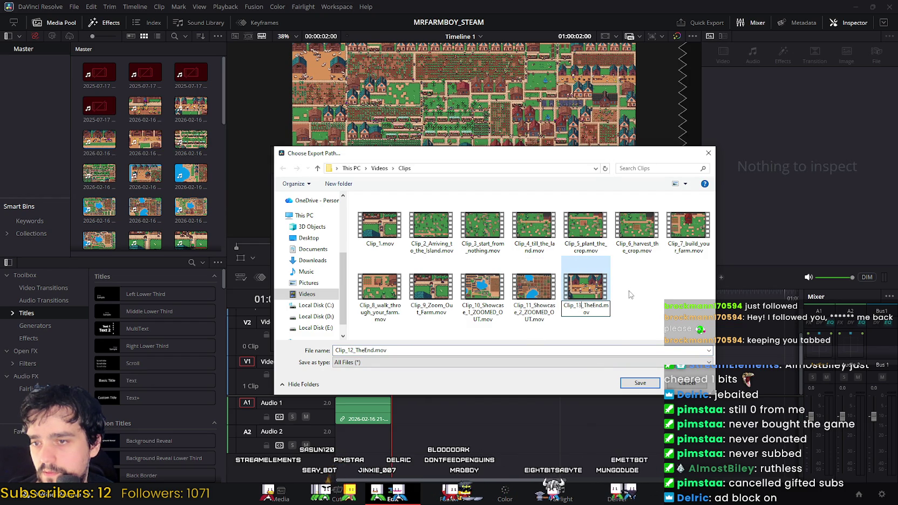
key(Return)
Save the export as Clip_12_Showcase_3_ZOOMED_OUT.mov in the Clips folder.
click(534, 286)
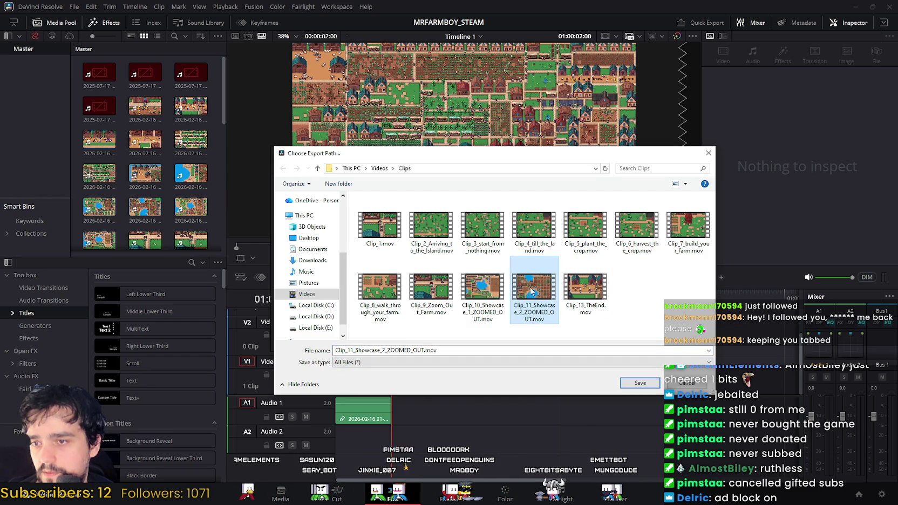
click(352, 350)
click(352, 350)
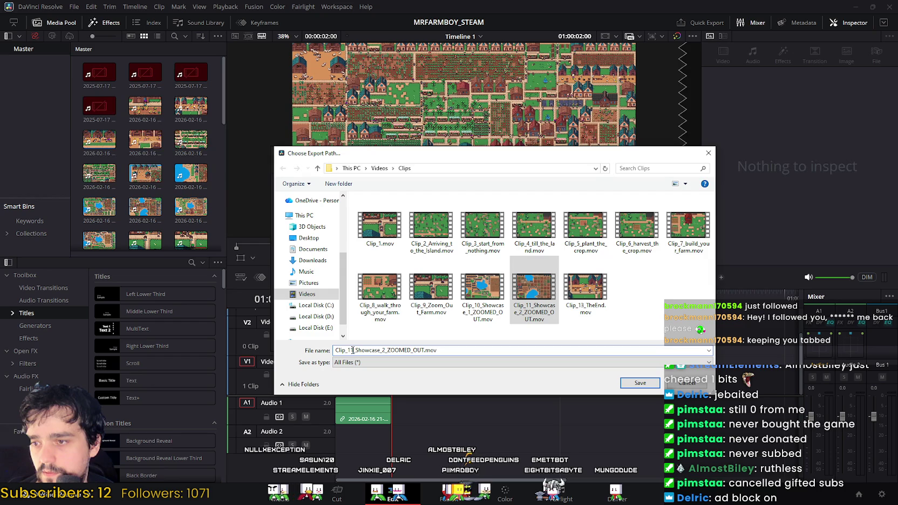
key(BackSpace)
text(2)
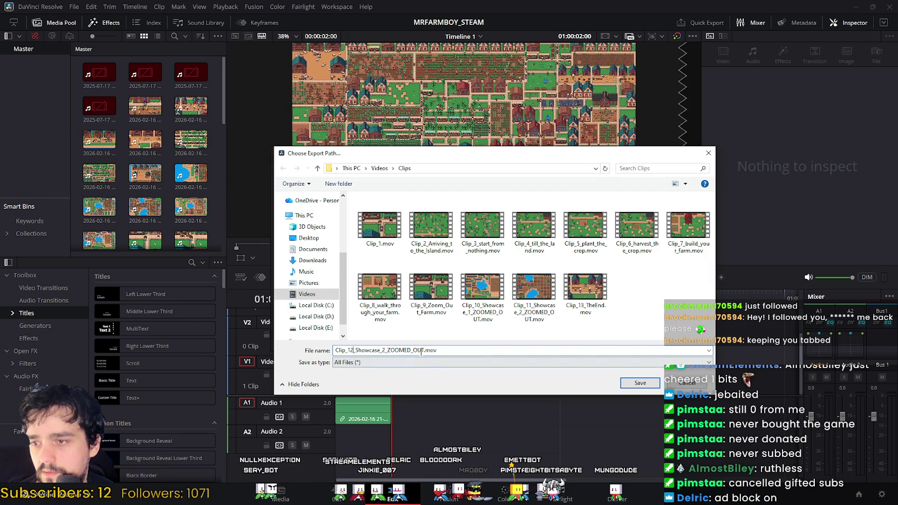
click(384, 350)
key(BackSpace)
text(3)
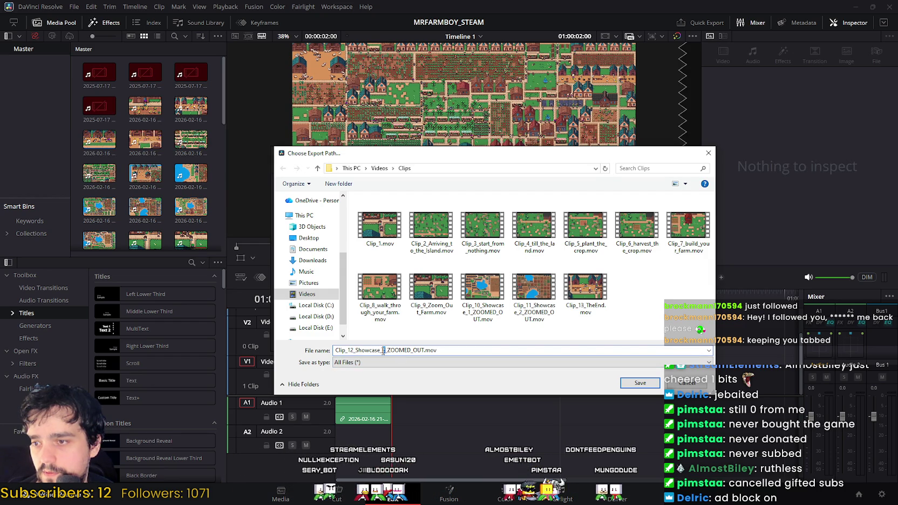
click(631, 384)
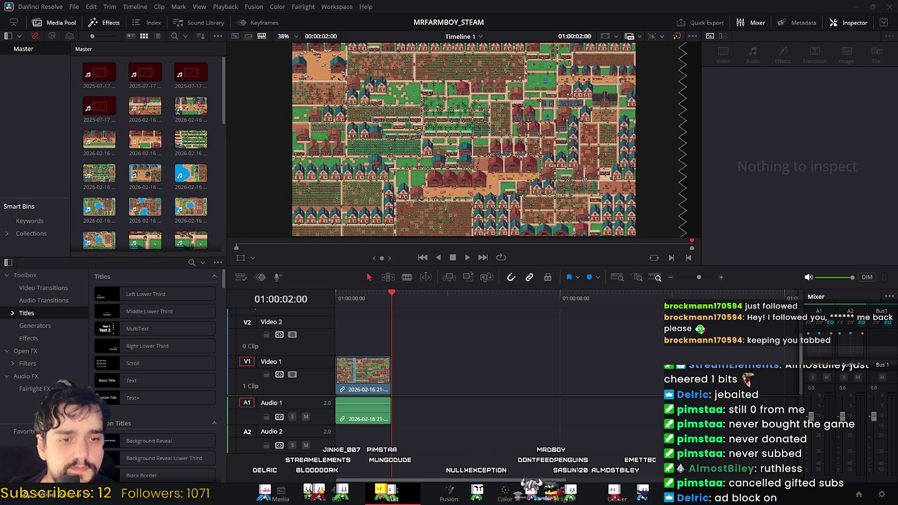
key(alt+Tab)
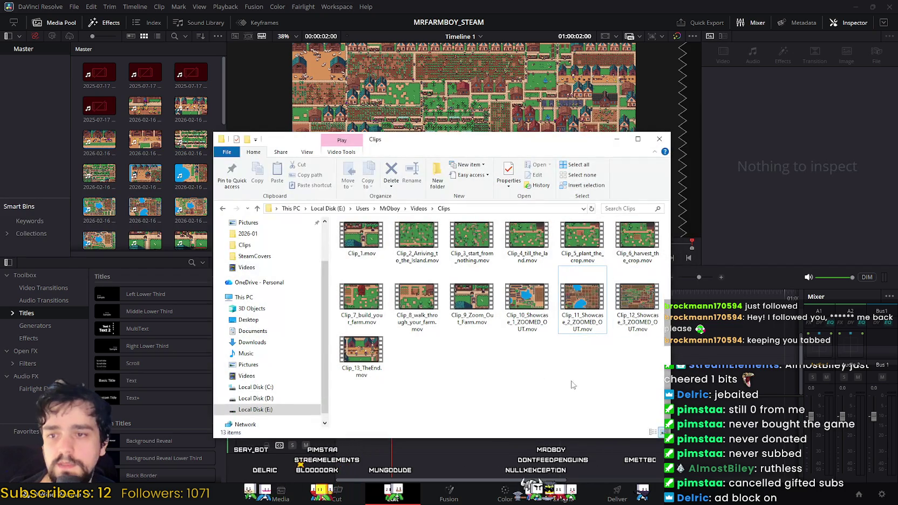
Rename Clip_1.mov to Clip_1_The_Start.mov, then select all 13 clips in the folder.
drag(456, 134, 434, 109)
click(327, 227)
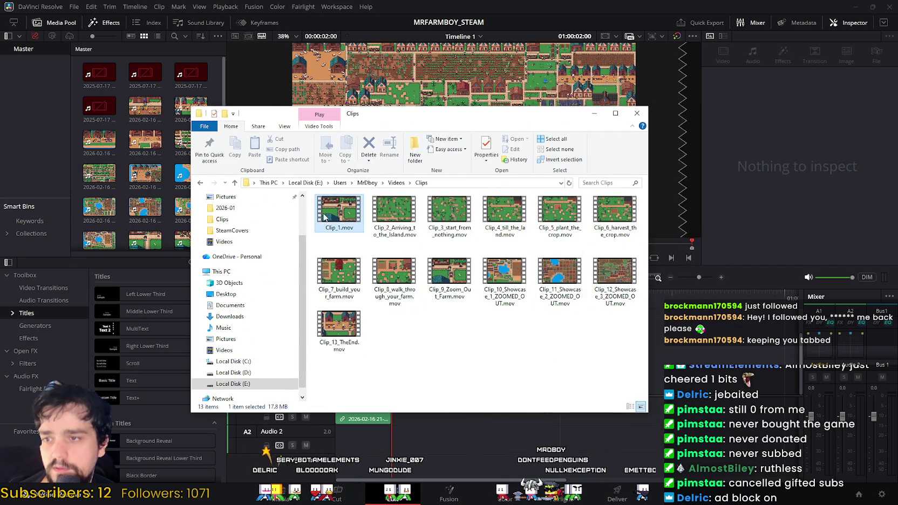
click(328, 227)
click(340, 227)
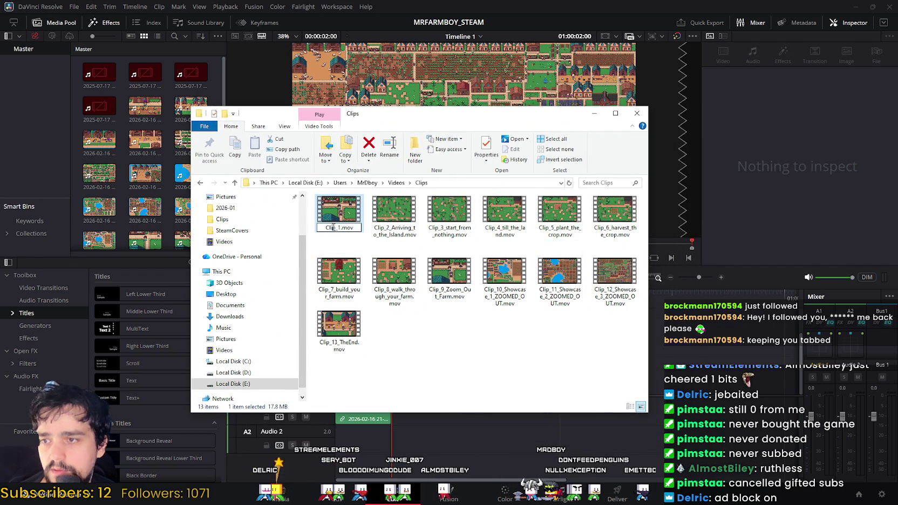
drag(339, 227, 320, 228)
text(Clip)
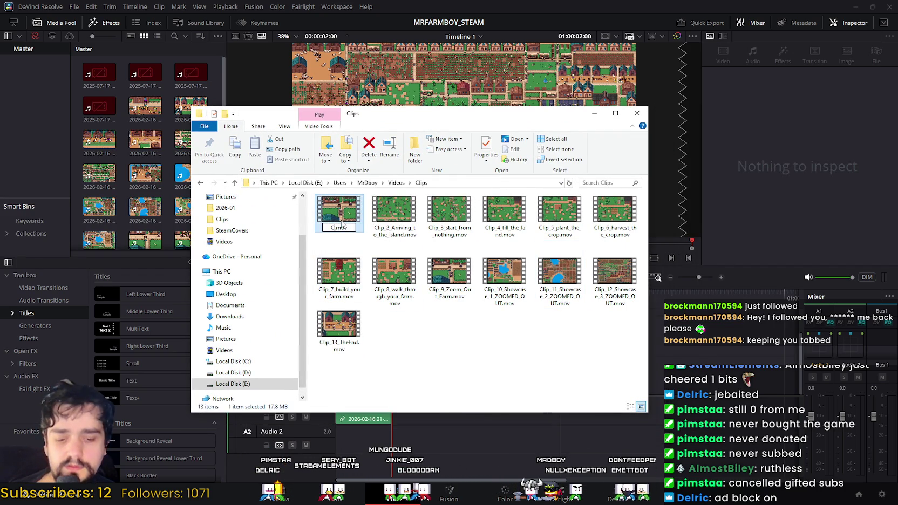
text(_1_)
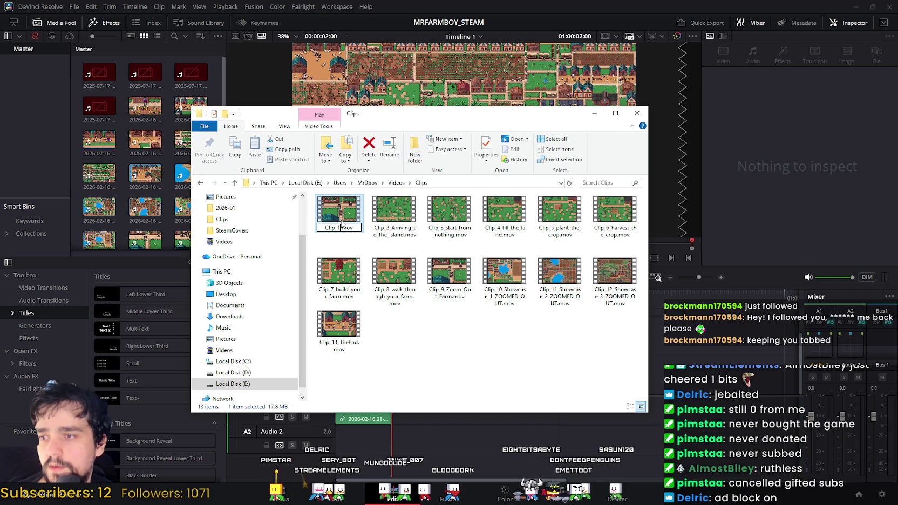
text(The_Show)
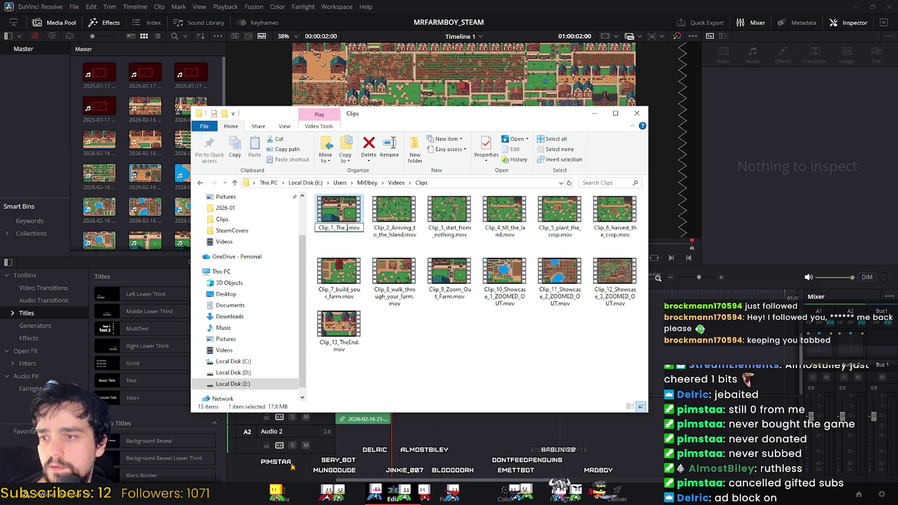
key(BackSpace)
key(BackSpace)
key(BackSpace)
text(tart)
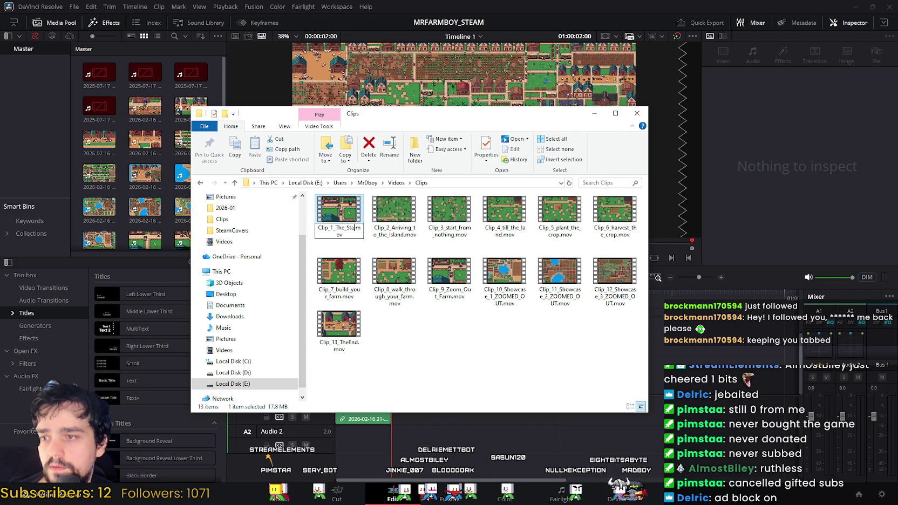
click(520, 357)
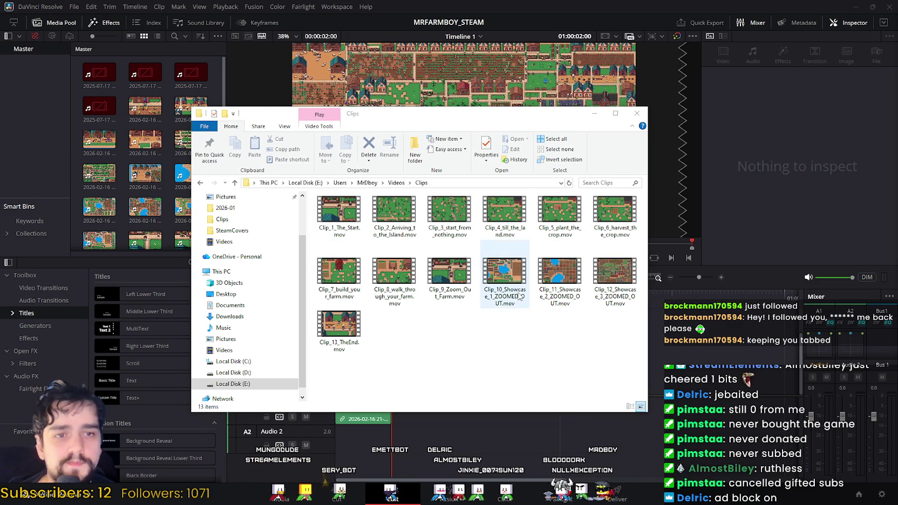
drag(639, 375, 318, 199)
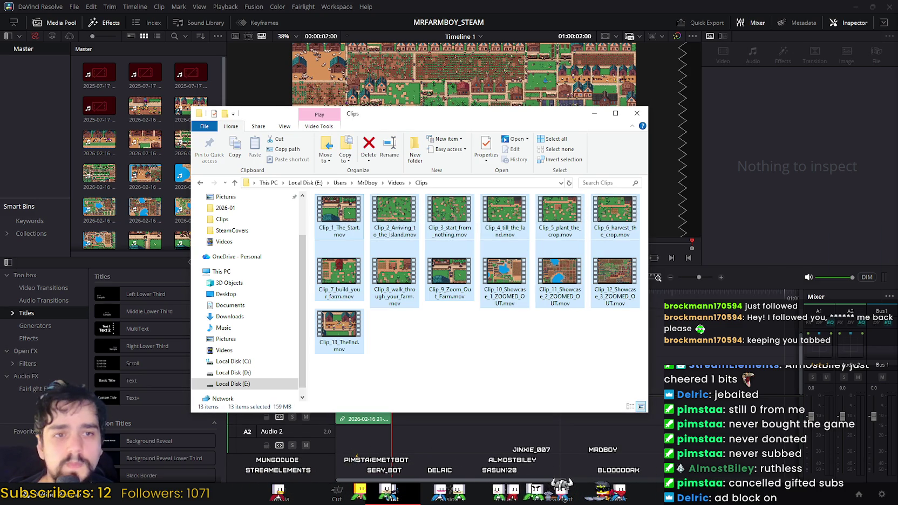
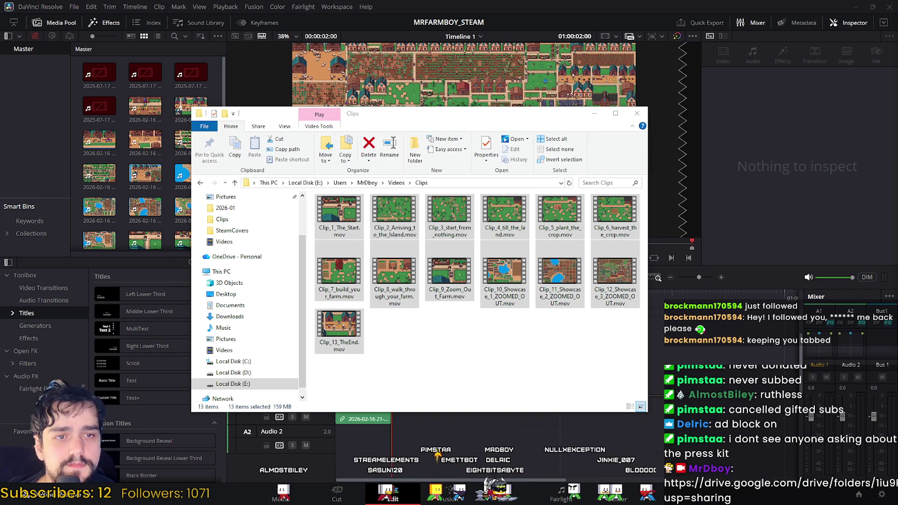
Clear the selection of the 13 .mov clips and minimize the Clips folder window.
click(503, 373)
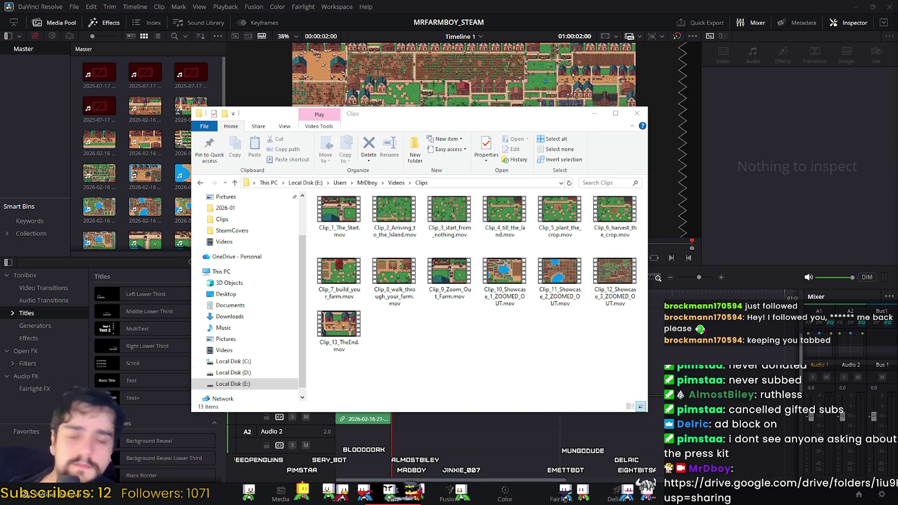
click(594, 113)
scroll(162, 171, down, 5)
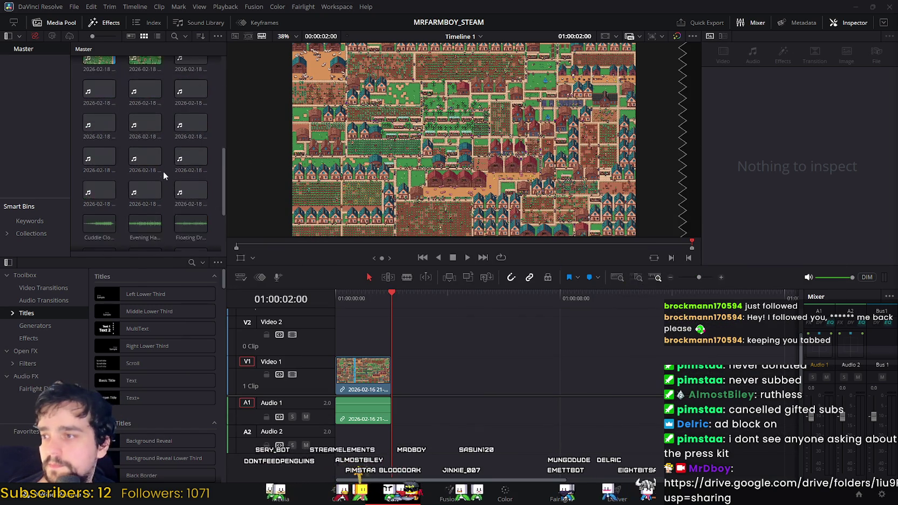
Open the file location of the Cuddle Clouds music clip from the Media Pool.
scroll(163, 171, down, 3)
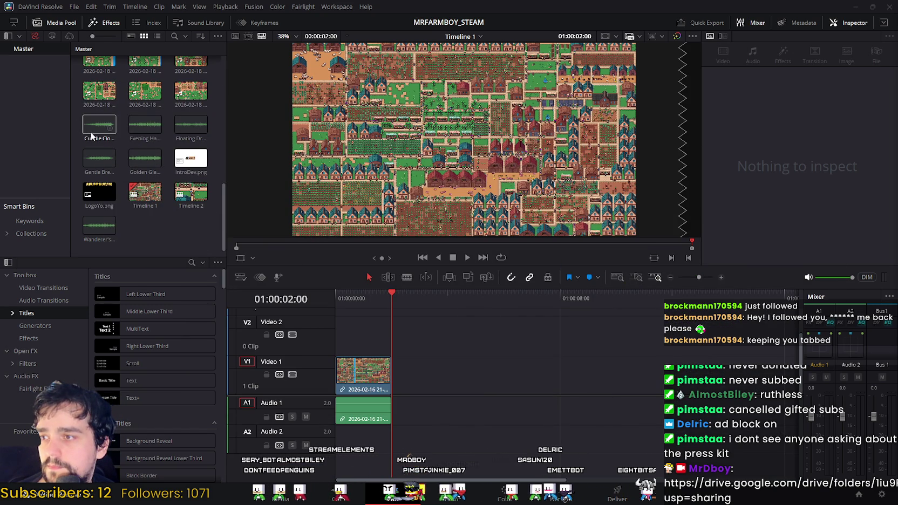
click(91, 129)
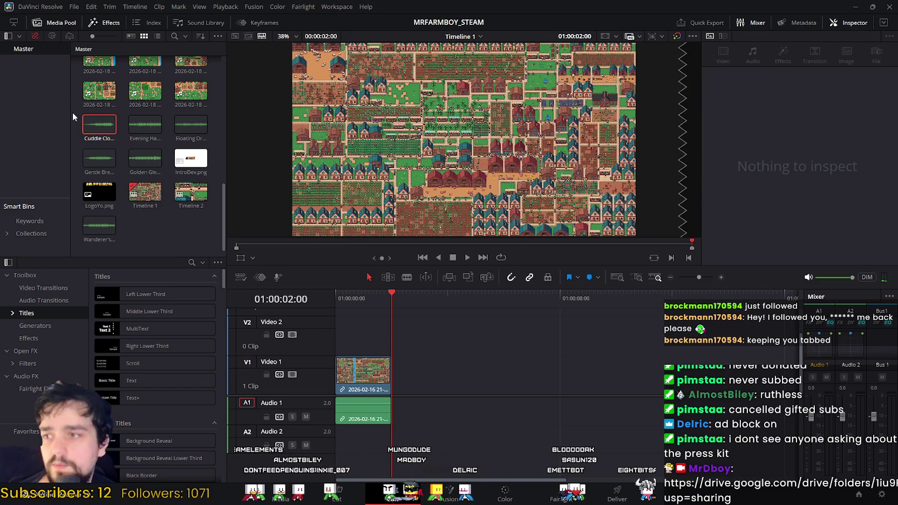
right_click(101, 125)
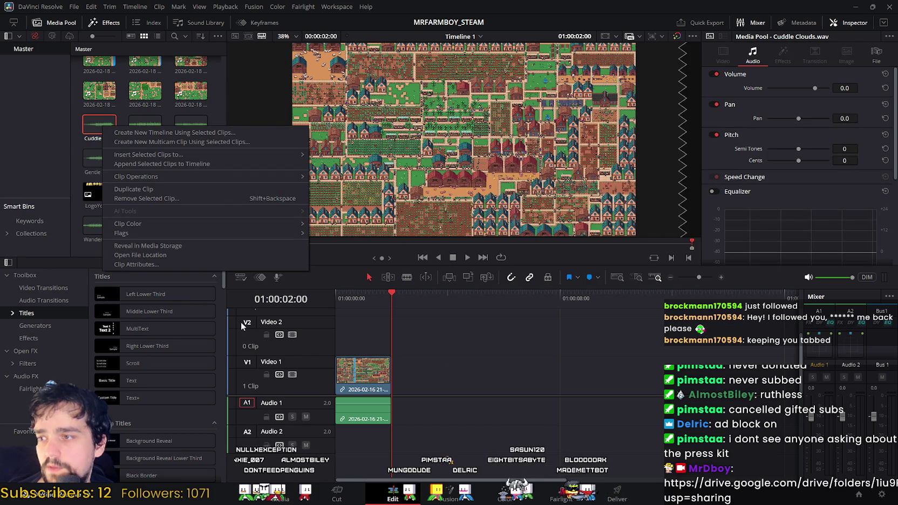
click(151, 261)
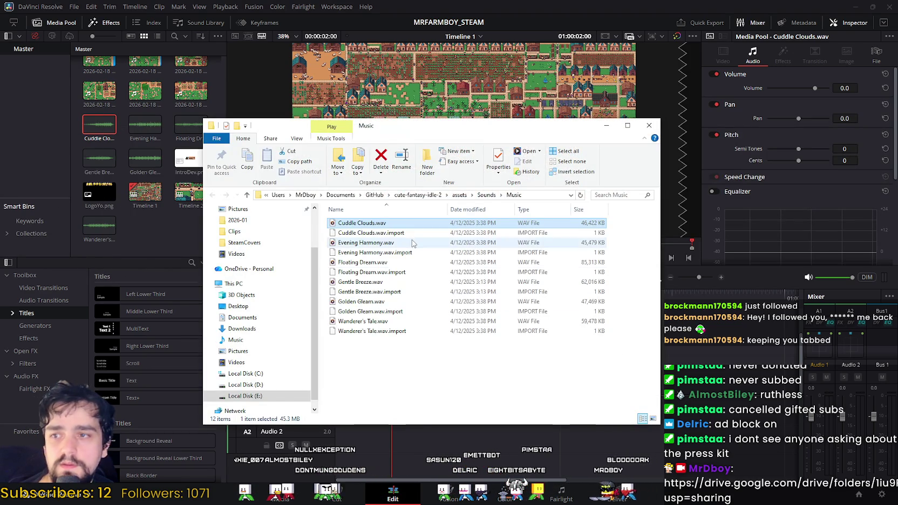
Select Evening Harmony through Wanderer's Tale .wav files, then close the Music folder window.
ctrl+click(367, 242)
ctrl+click(364, 262)
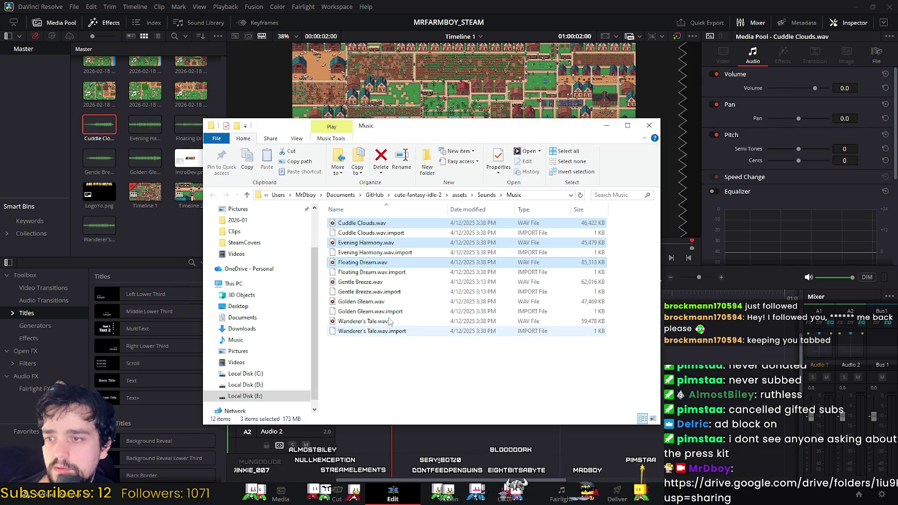
ctrl+click(373, 283)
ctrl+click(372, 301)
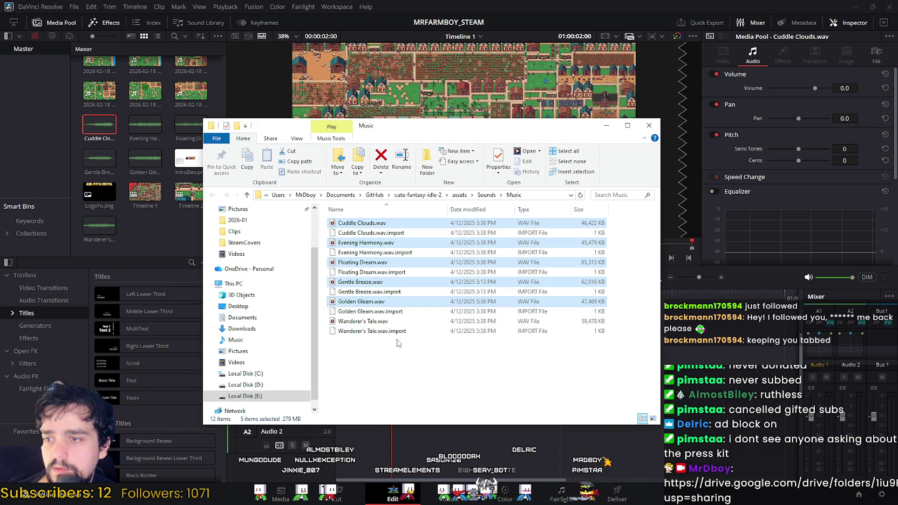
ctrl+click(372, 321)
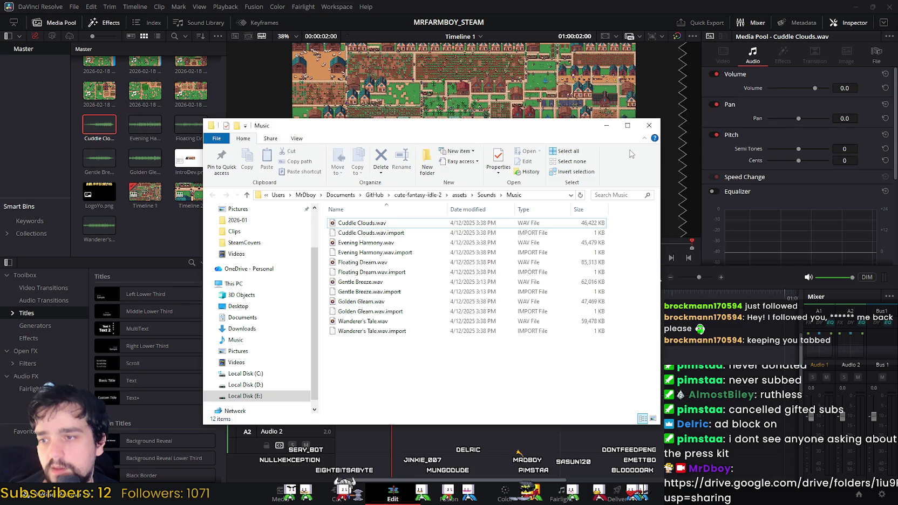
click(648, 125)
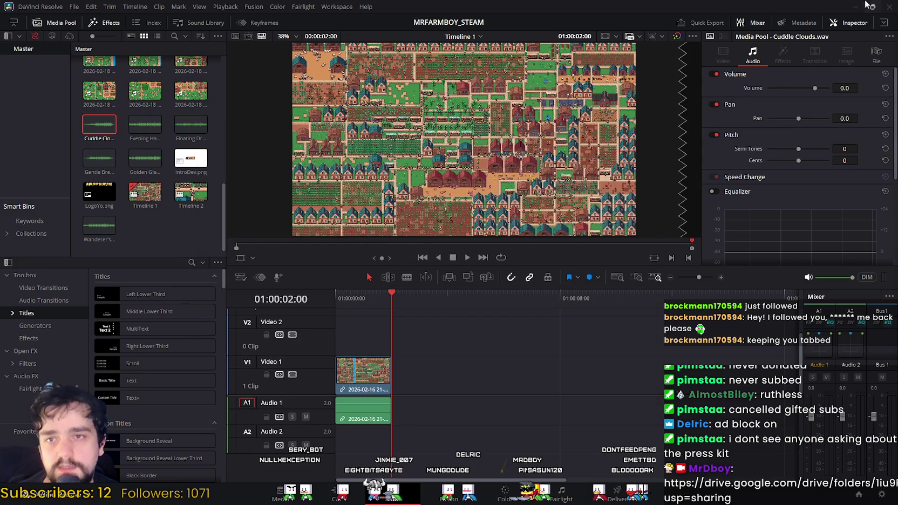
Switch to Timeline 2 and alt-tab over to the MR FARMBOY press email draft.
click(463, 37)
click(471, 63)
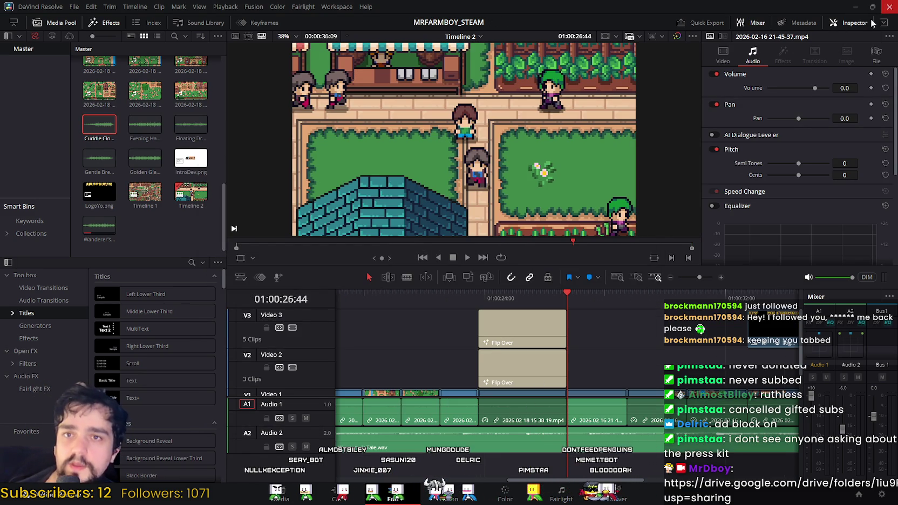
key(alt+Tab)
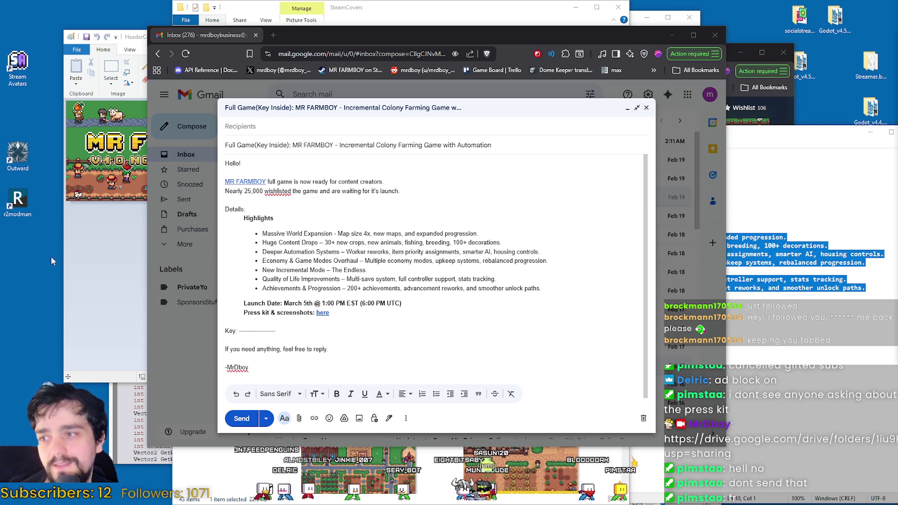
click(66, 259)
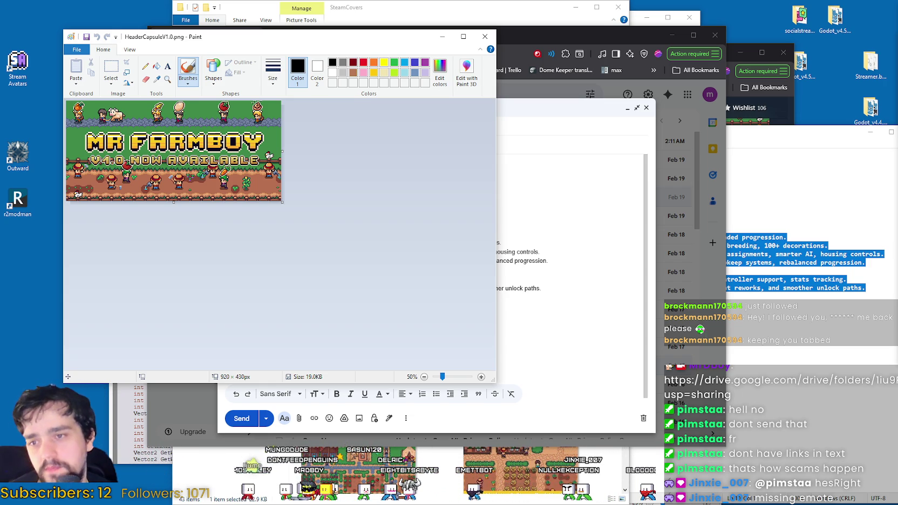
click(528, 330)
click(340, 311)
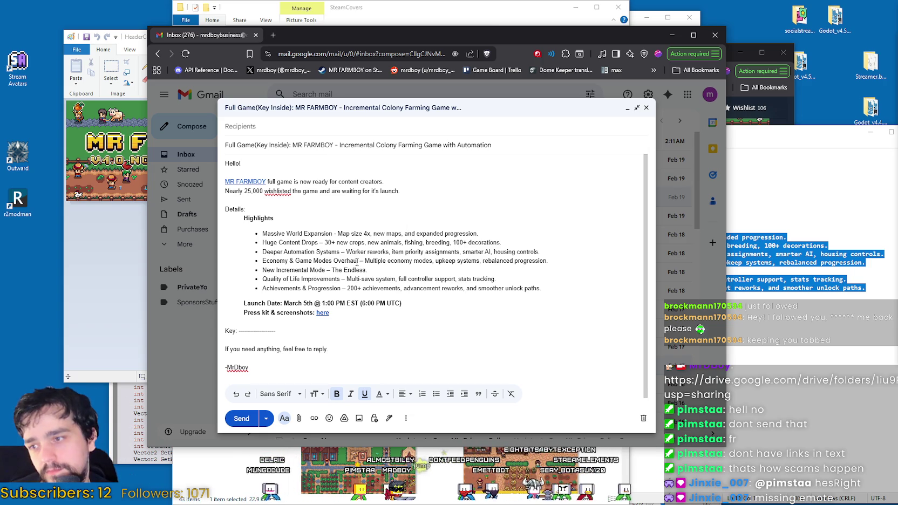
scroll(353, 258, down, 1)
click(339, 357)
scroll(338, 175, up, 1)
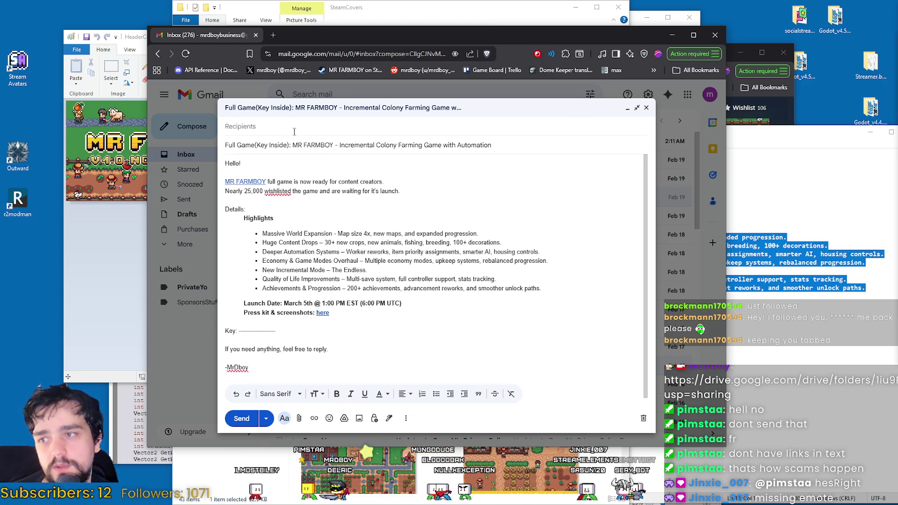
Address the press email by typing the recipient's name and accepting the suggestion.
click(295, 128)
text(pim)
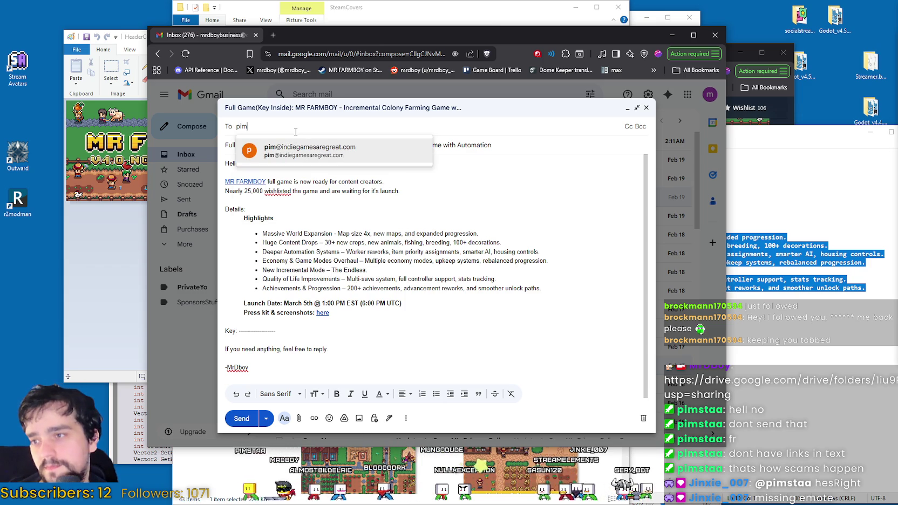
click(349, 154)
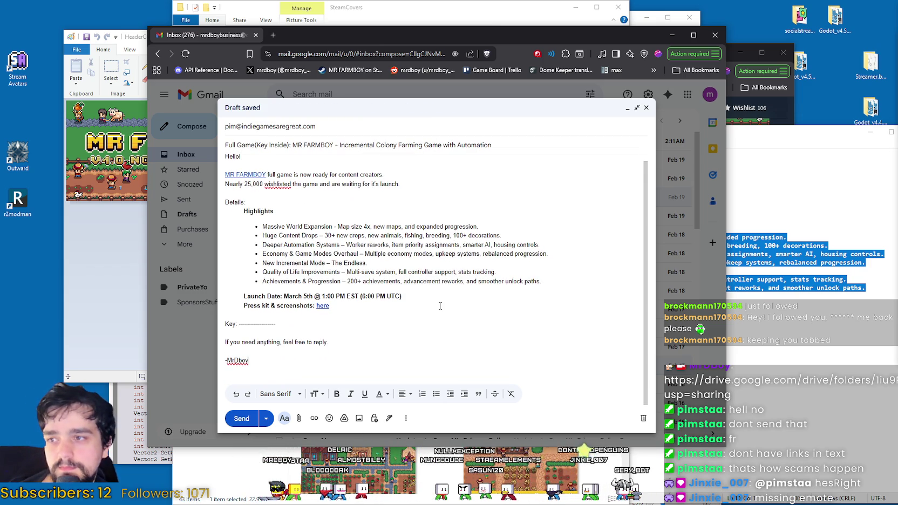
Replace the dashes after Key with the game key, then minimize the browser.
click(356, 340)
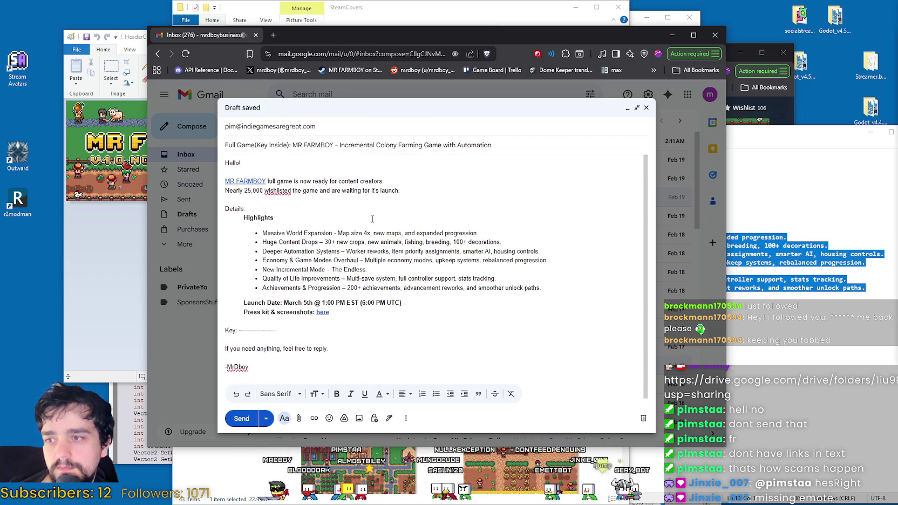
drag(292, 327, 239, 324)
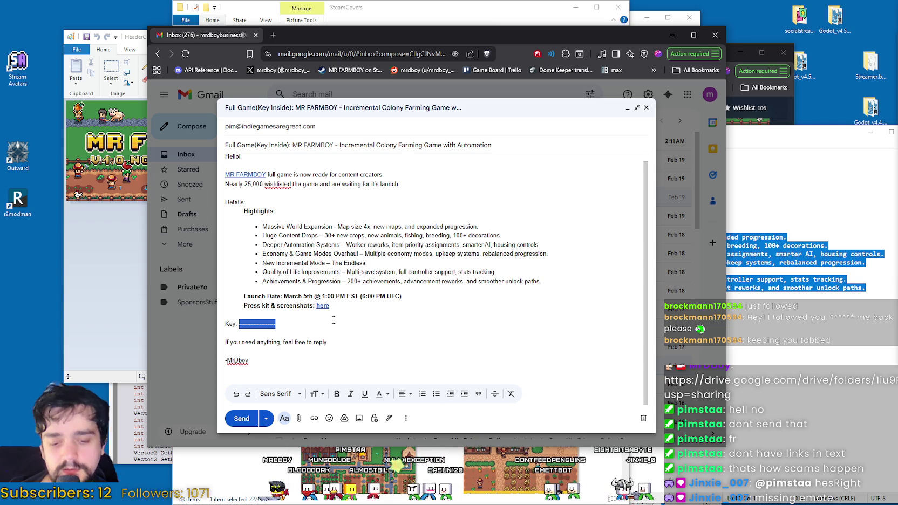
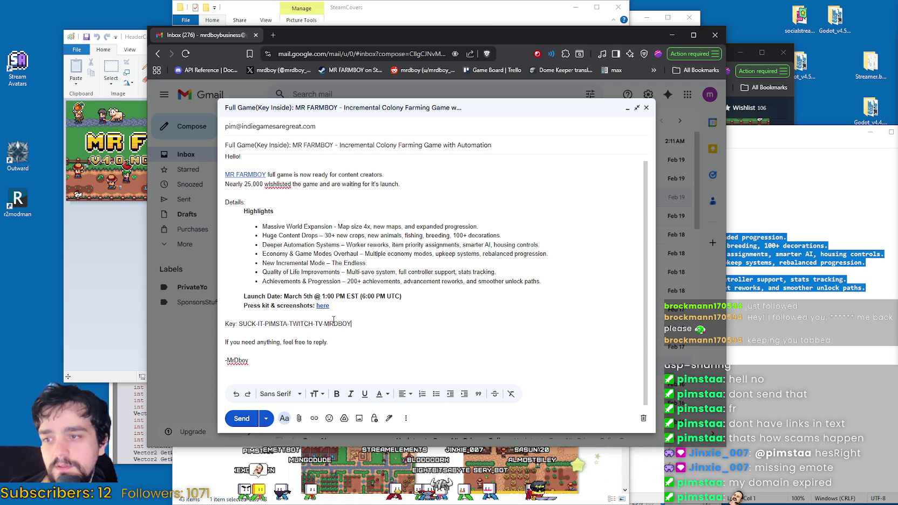
scroll(361, 323, up, 1)
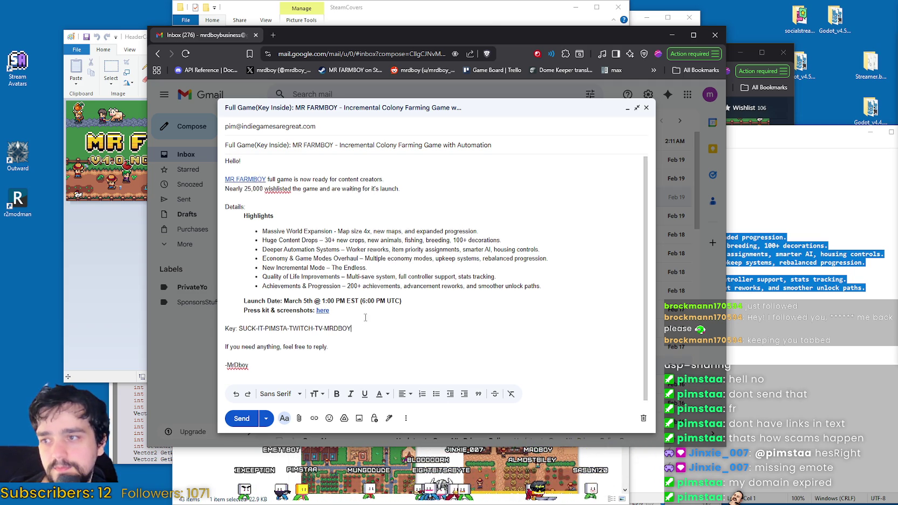
scroll(440, 300, down, 1)
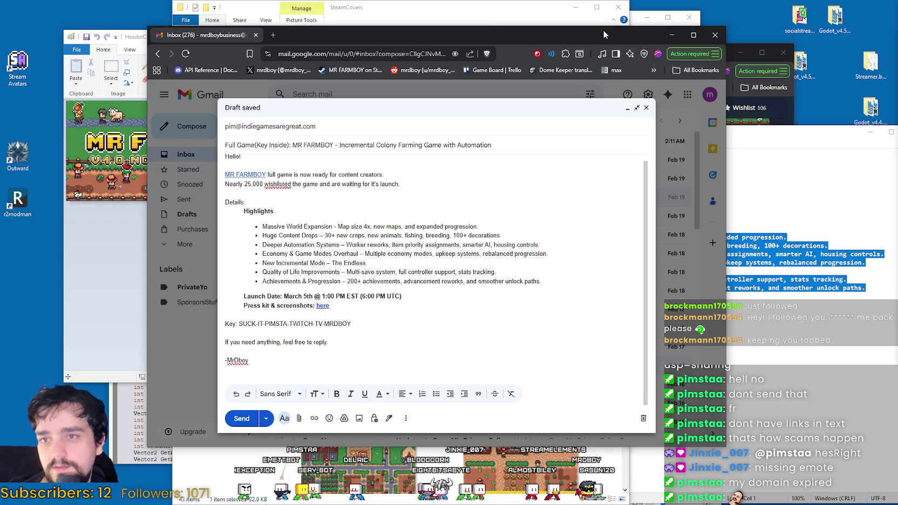
click(671, 34)
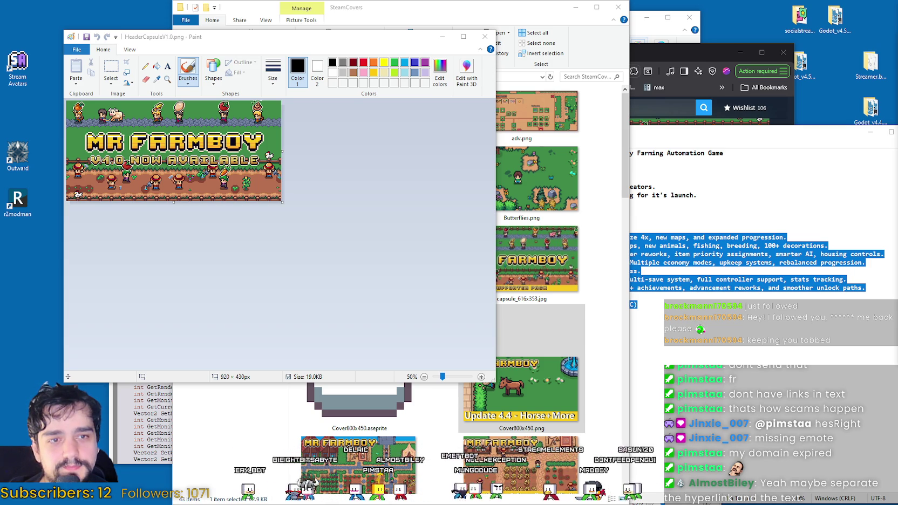
Drag the Gmail window back over Paint to show the sent press email.
mouse_move(897, 209)
mouse_down()
mouse_move(692, 209)
mouse_move(446, 74)
mouse_up()
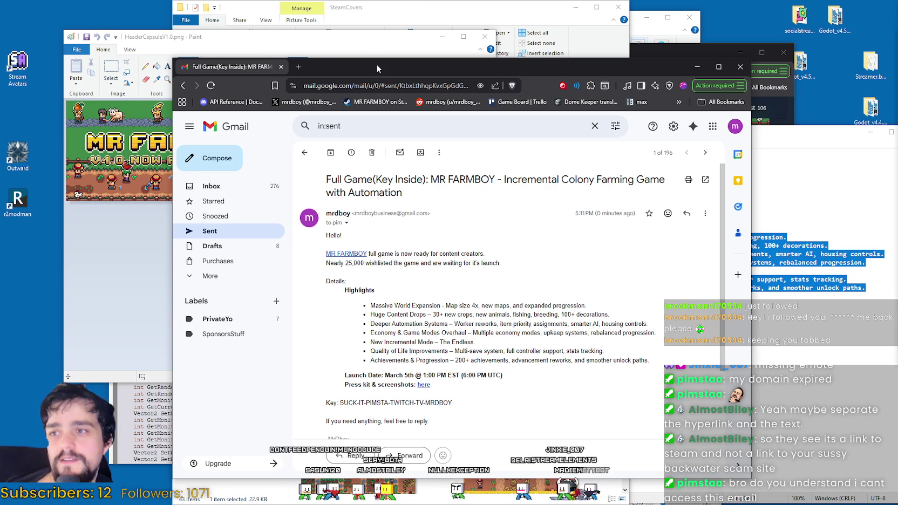
Minimize the Gmail Sent folder window so the Paint header image is in front.
click(696, 67)
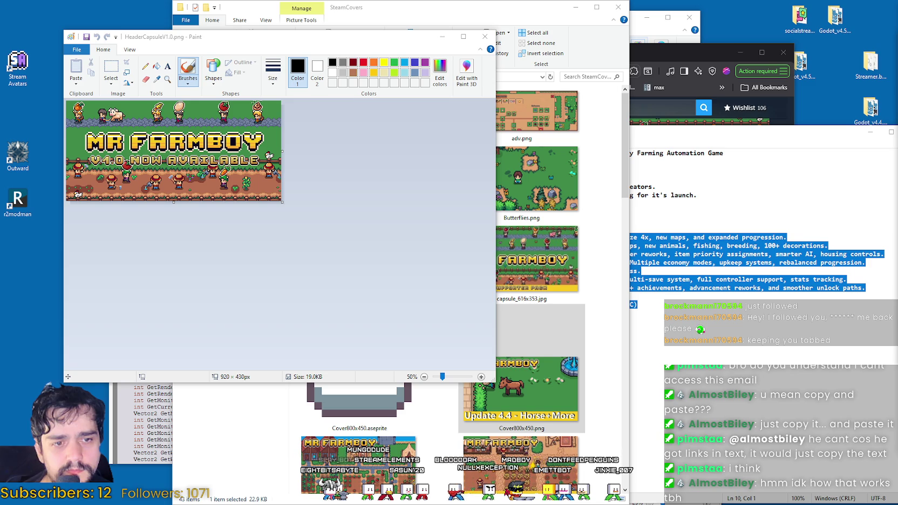
Alt-tab back to the new Gmail draft copy of the press email.
key(alt+Tab)
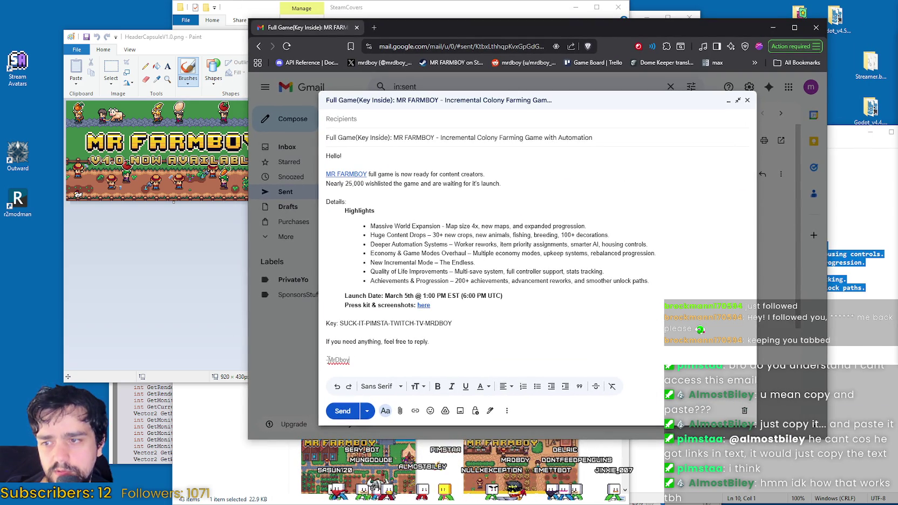
Recolour the -MrDboy sign-off text, then minimise Gmail and Paint to reveal SteamCovers.
click(351, 360)
drag(352, 360, 313, 361)
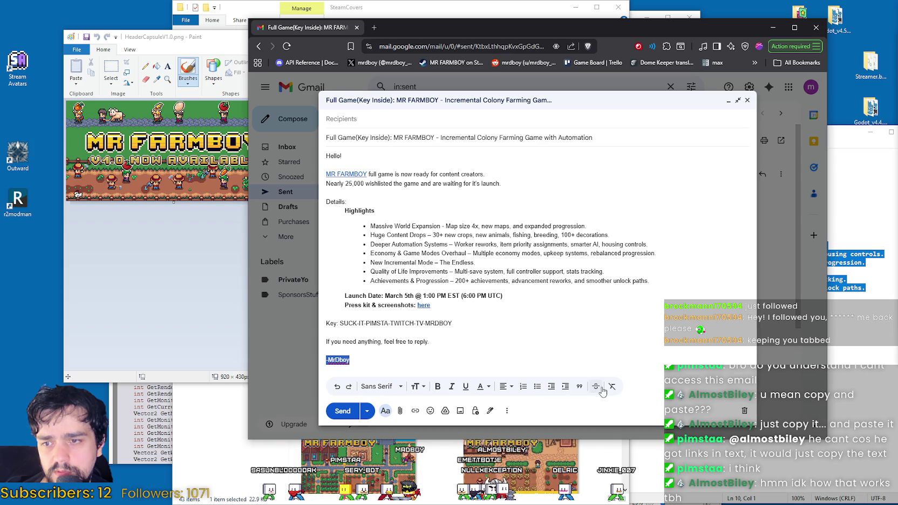
click(481, 387)
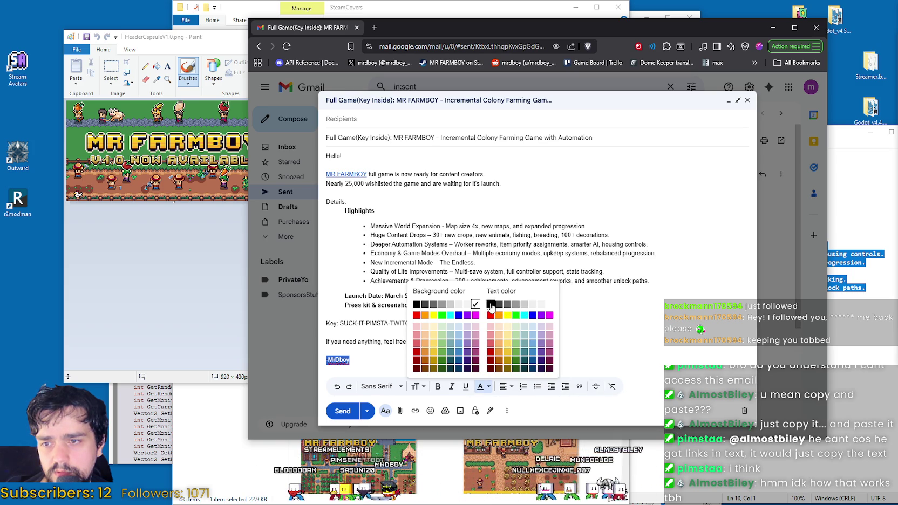
click(489, 304)
click(366, 349)
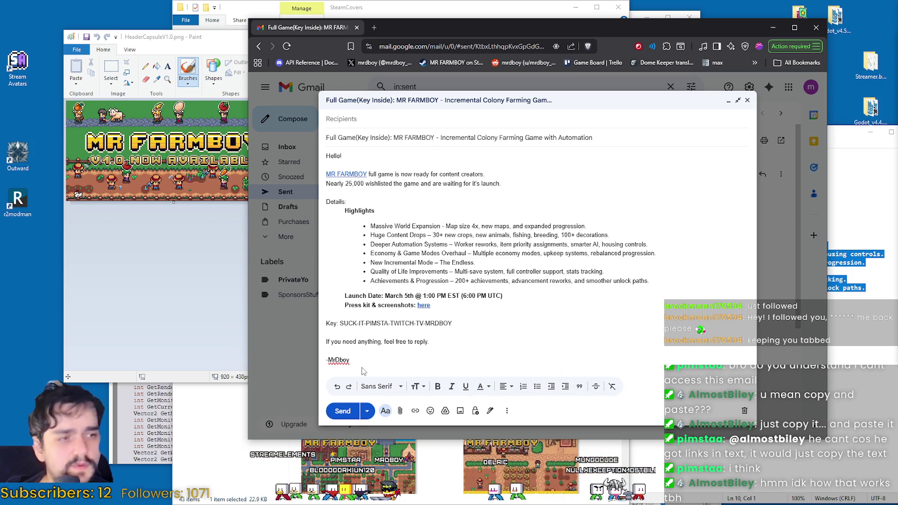
key(Up)
key(Up)
key(Up)
key(Down)
key(Down)
key(Down)
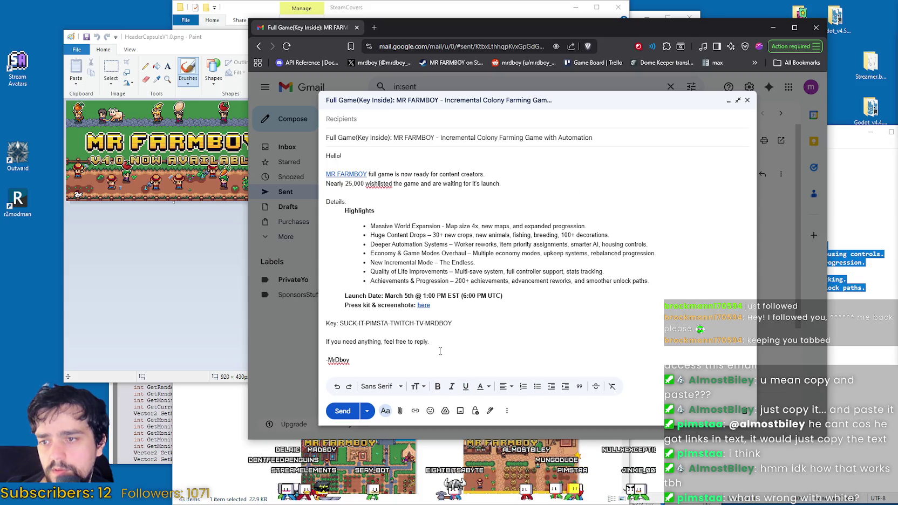
click(773, 27)
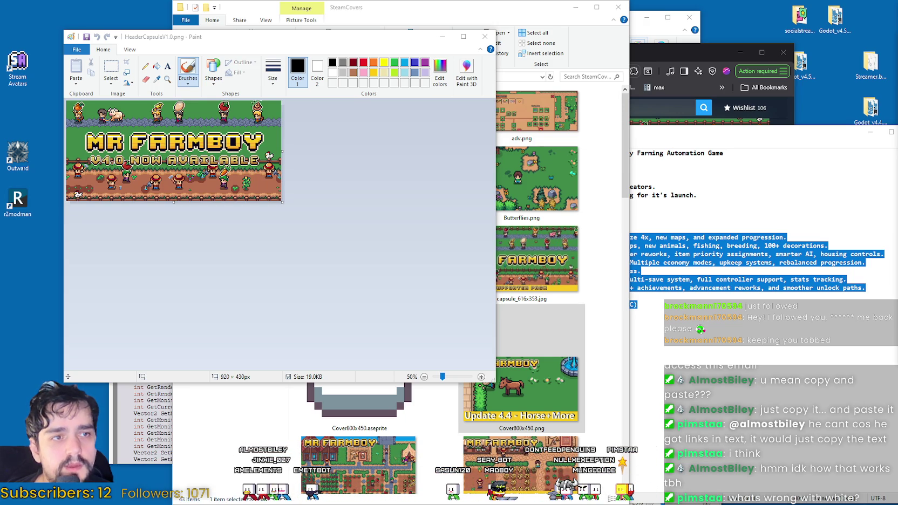
click(443, 34)
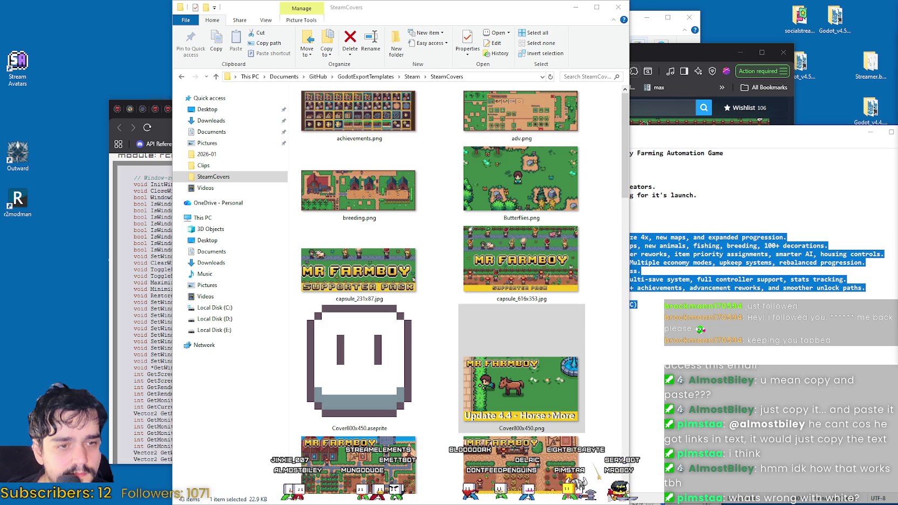
Alt-tab to the Discord playtesting channel with the '+999' inventory overflow report.
key(alt+Tab)
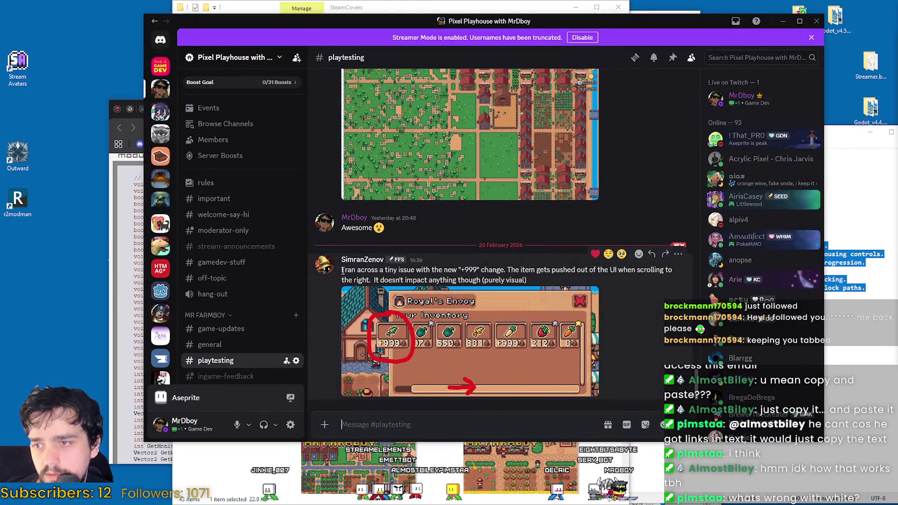
Reply to the tester's +999 overflow report in #playtesting, mentioning them with 'I'll have a look'.
drag(341, 270, 494, 276)
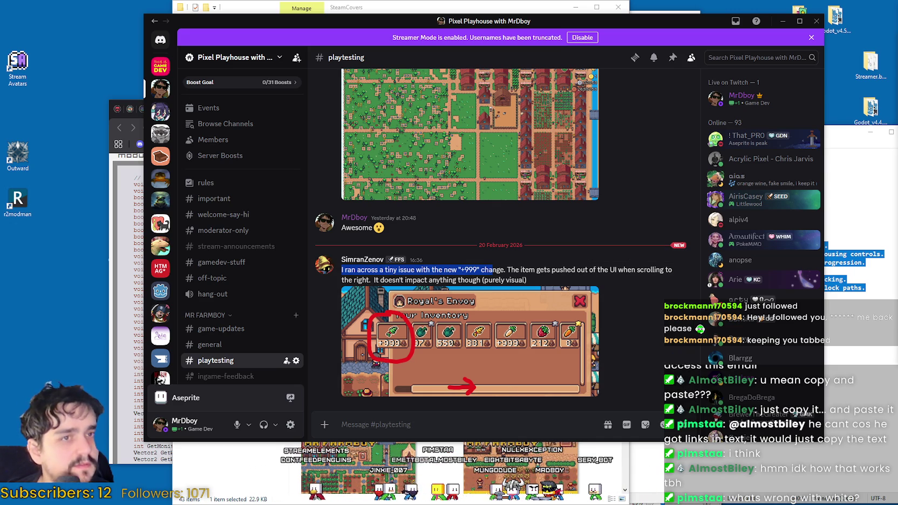
key(alt+Tab)
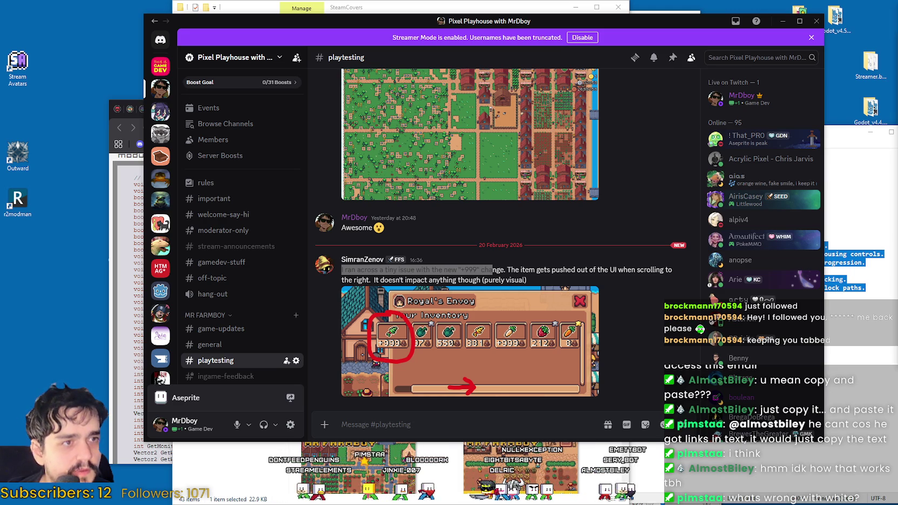
click(418, 425)
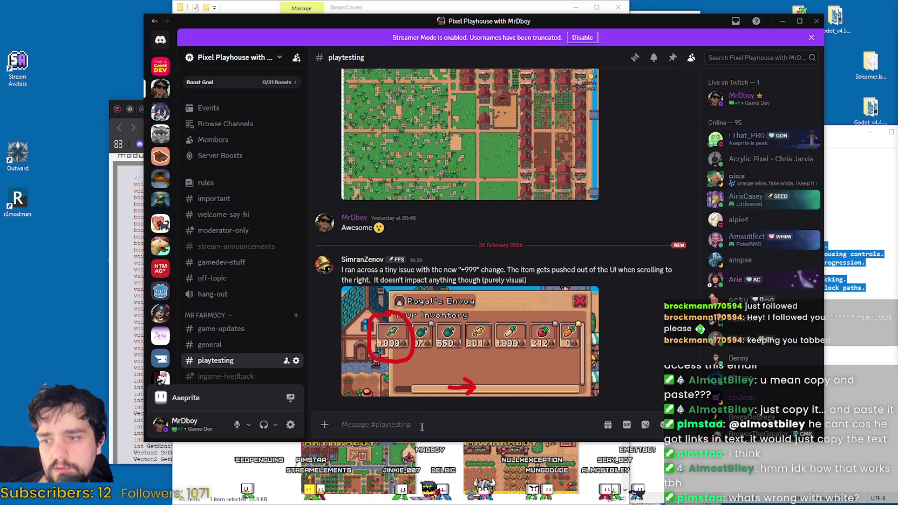
text(@)
click(396, 220)
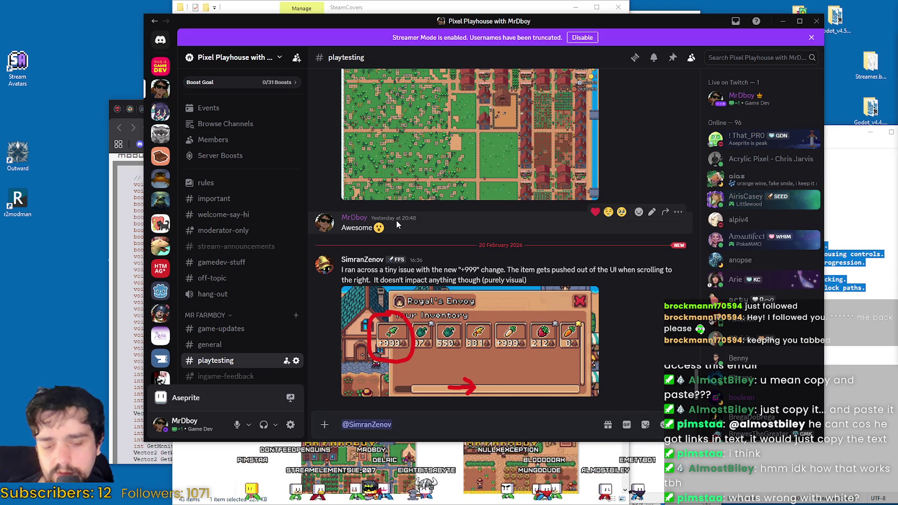
text(wh)
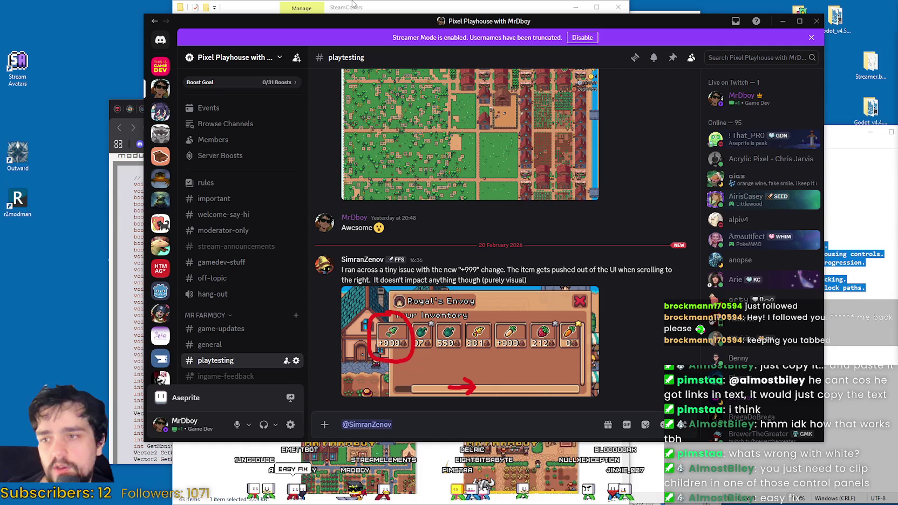
text(I'll have a look)
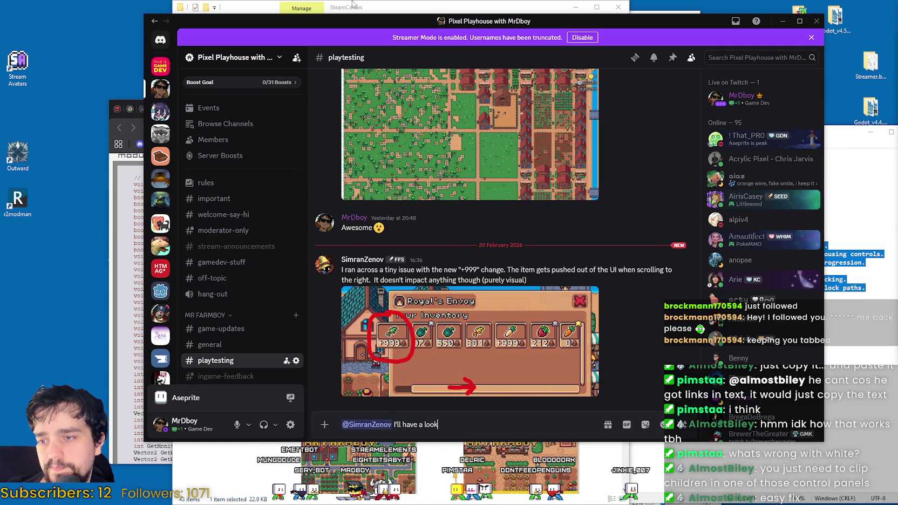
key(Return)
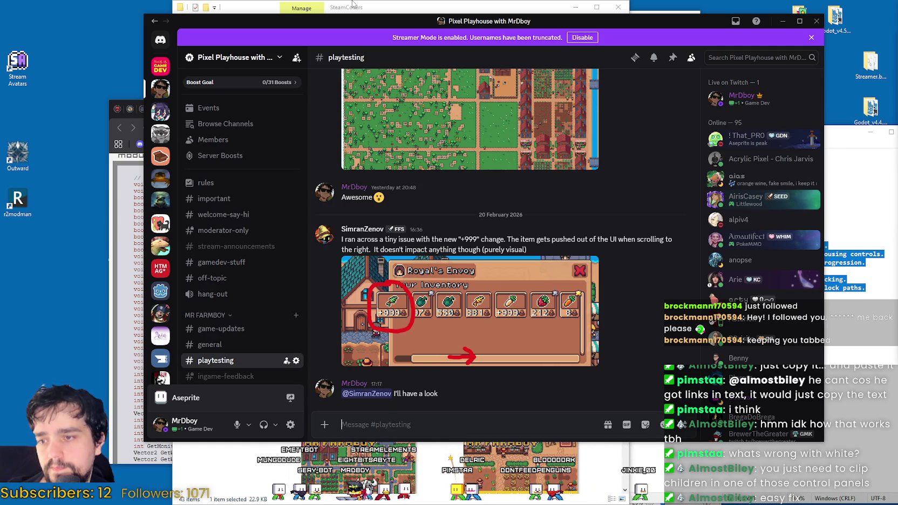
Close Discord and both Paint capsule images, and minimise the covers folder, Supporter Pack page and cheat-sheet browser.
key(alt+F4)
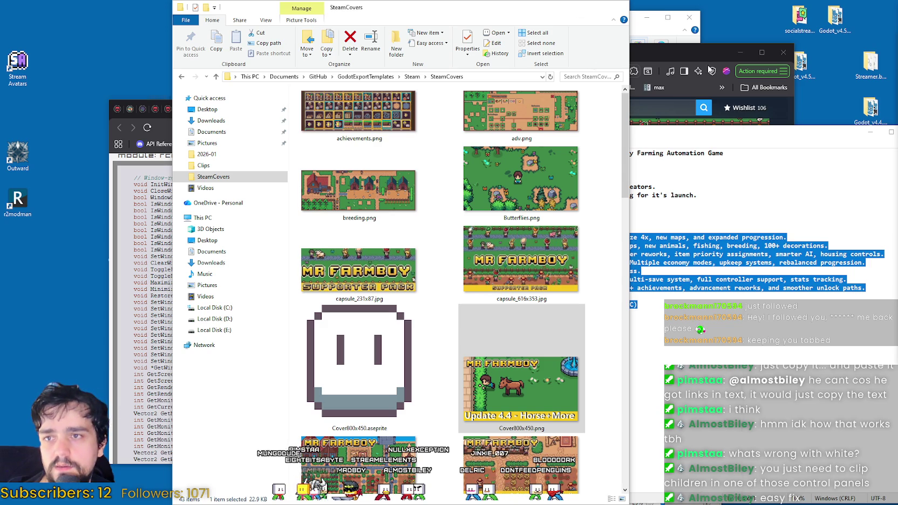
click(575, 7)
click(652, 53)
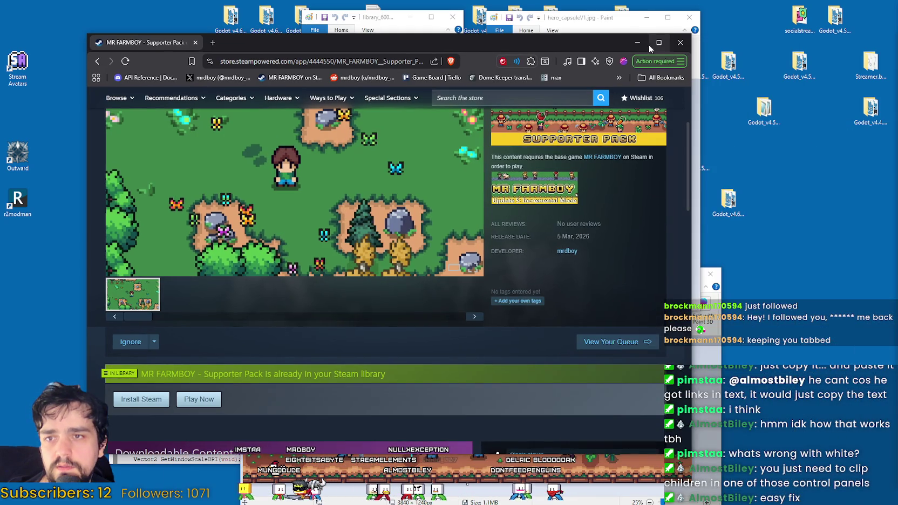
click(669, 34)
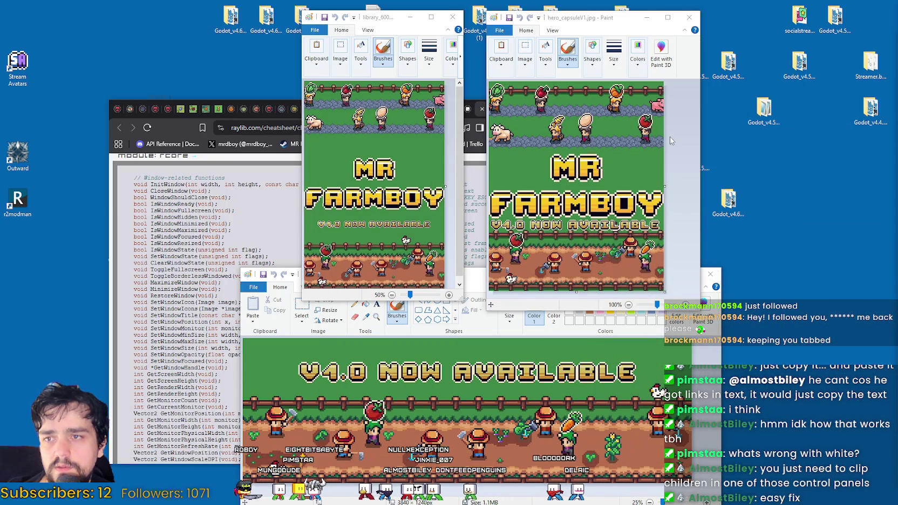
click(689, 17)
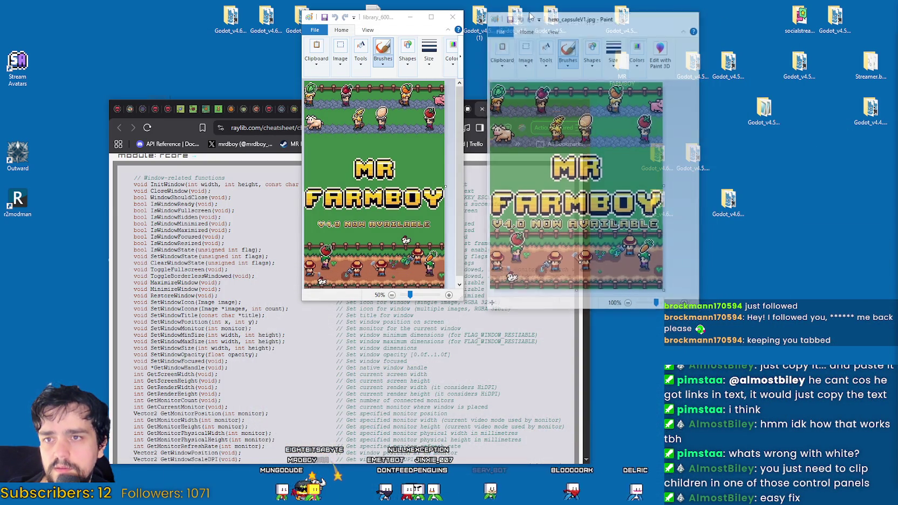
click(461, 17)
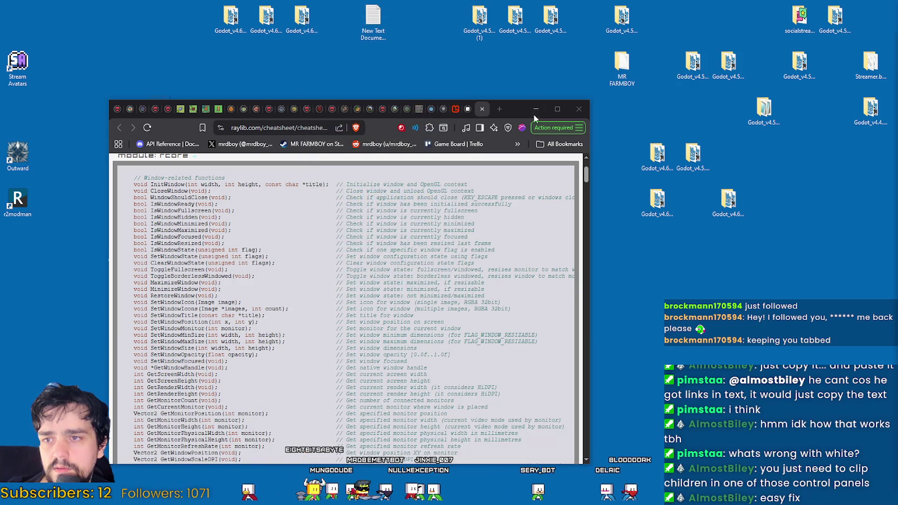
click(535, 109)
Launch the Godot 4.6 editor from the Godot_v4.6 desktop folder, then close that folder.
click(657, 203)
double_click(713, 204)
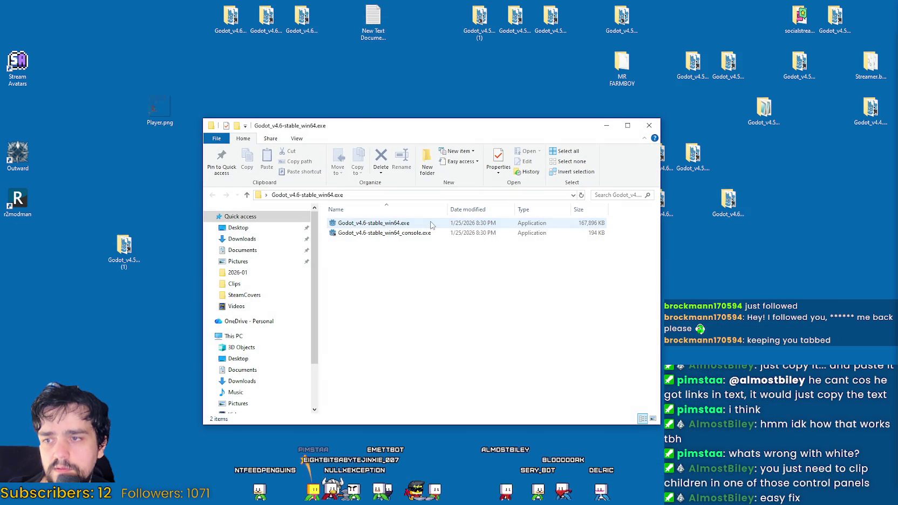
double_click(431, 225)
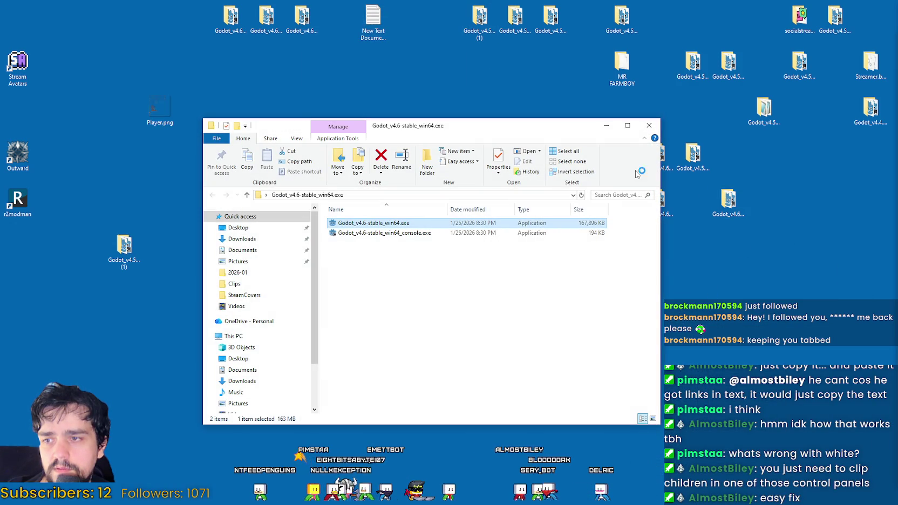
click(649, 125)
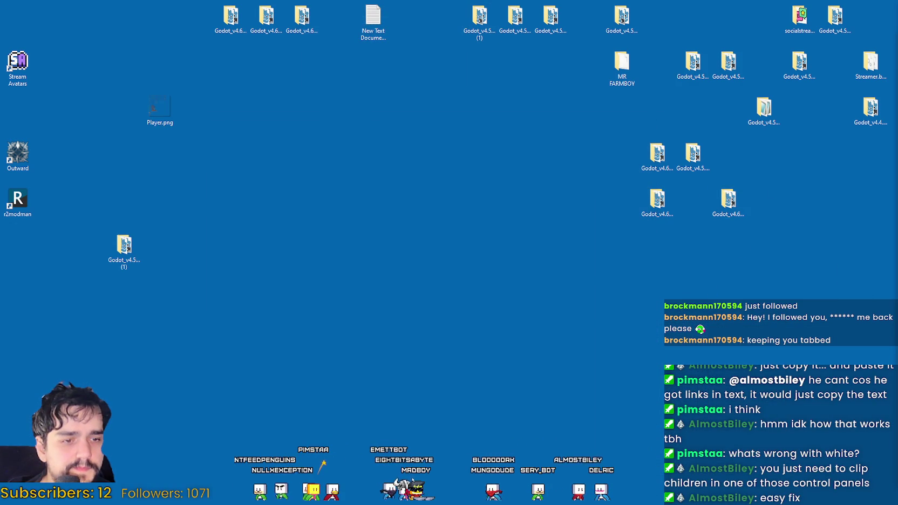
Minimise the Notepad email draft and bring the MR FARMBOY Steam store page forward.
key(alt+Tab)
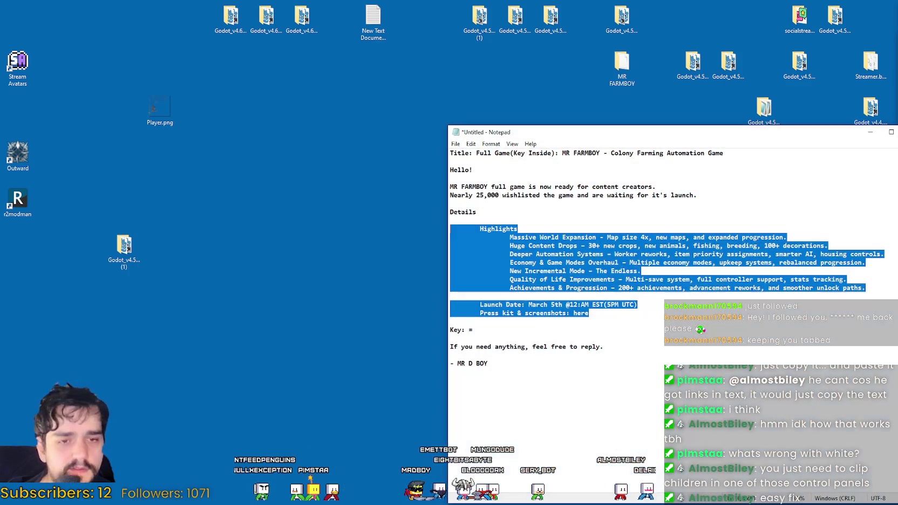
key(super+Down)
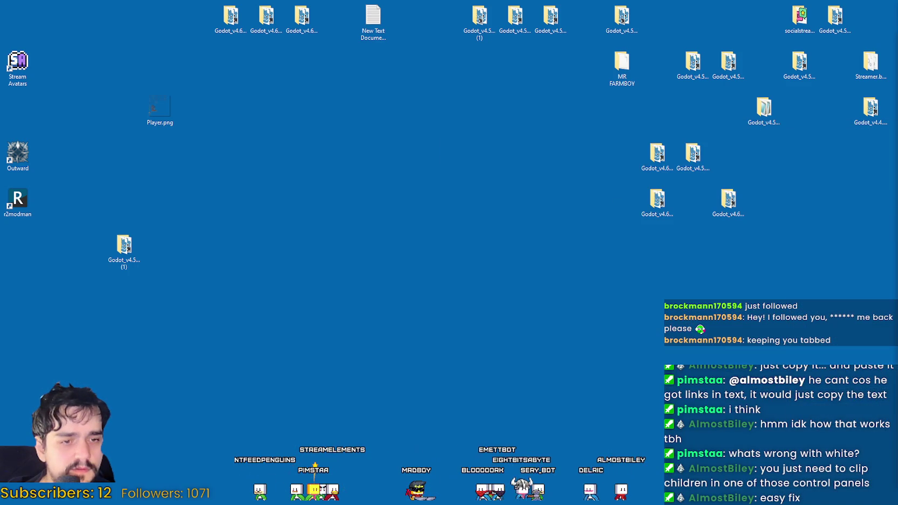
key(alt+Tab)
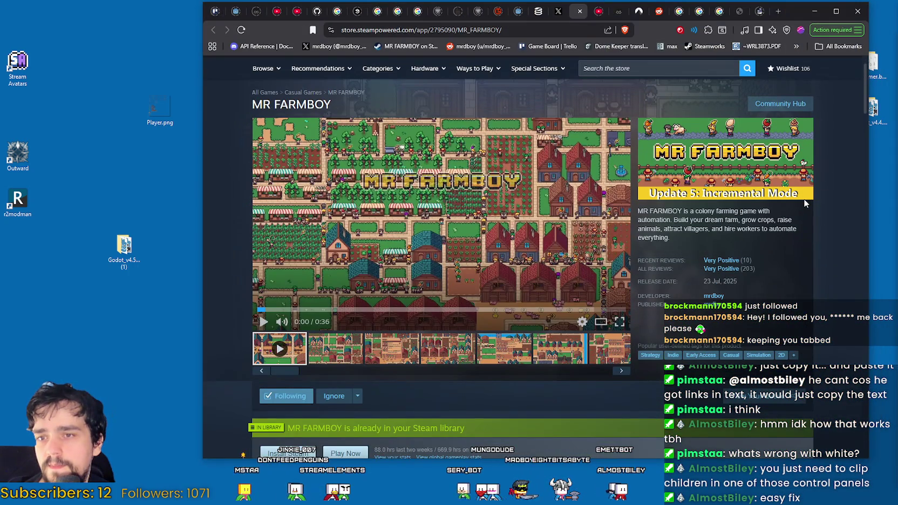
Reload MR FARMBOY's SteamDB charts to check 30 current players and the 231 all-time peak.
scroll(801, 201, down, 2)
scroll(801, 200, up, 3)
click(538, 10)
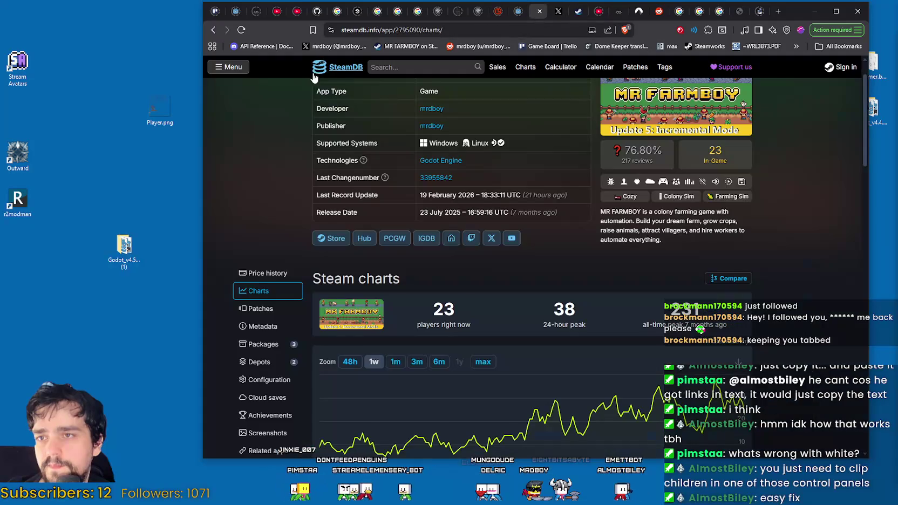
click(242, 30)
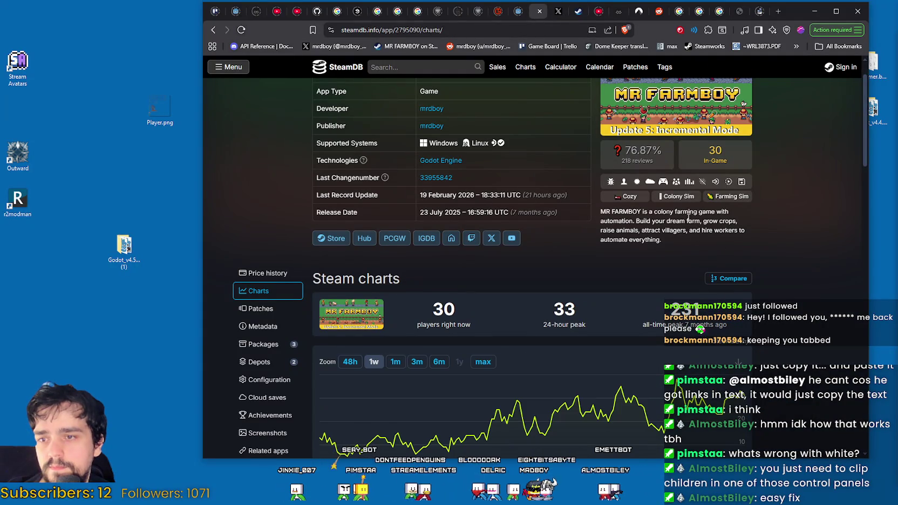
scroll(760, 276, down, 3)
scroll(810, 290, up, 1)
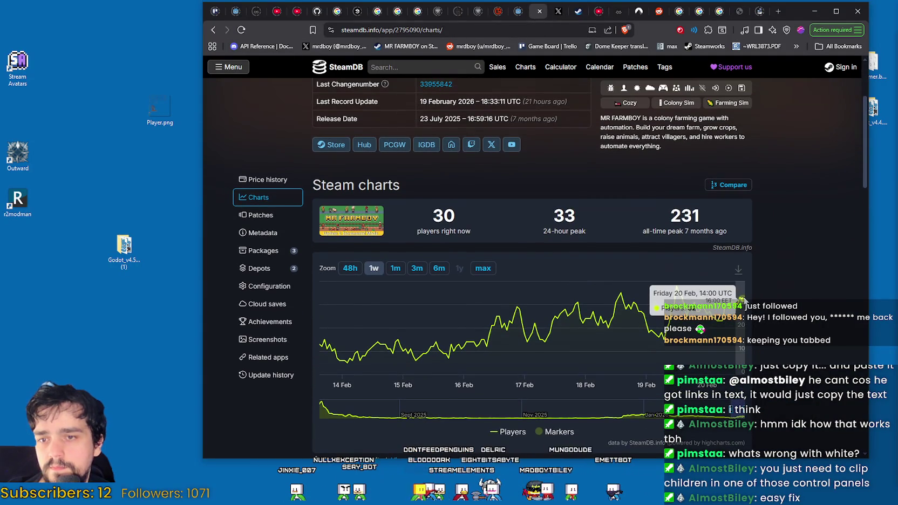
scroll(773, 220, up, 1)
scroll(773, 219, up, 1)
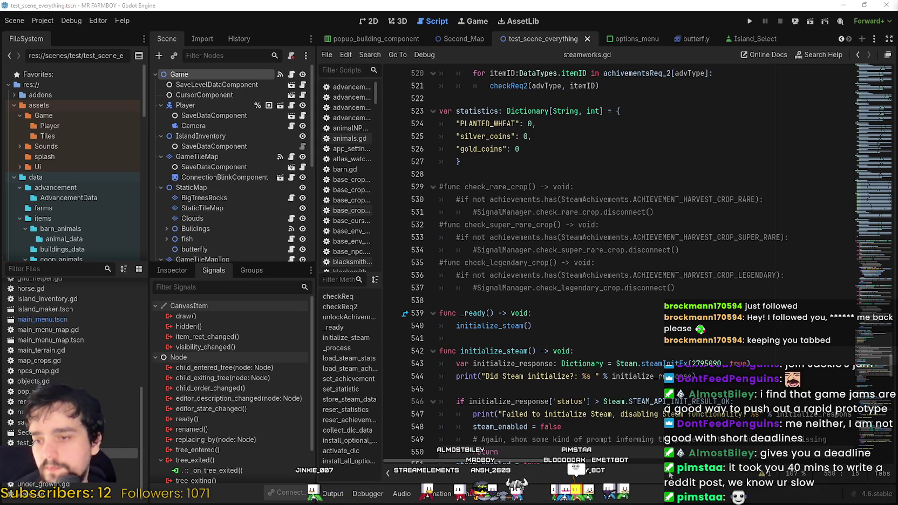
key(alt+o)
Run the MR FARMBOY project from steamworks.gd so its Update 5 title screen opens in a debug window.
click(562, 271)
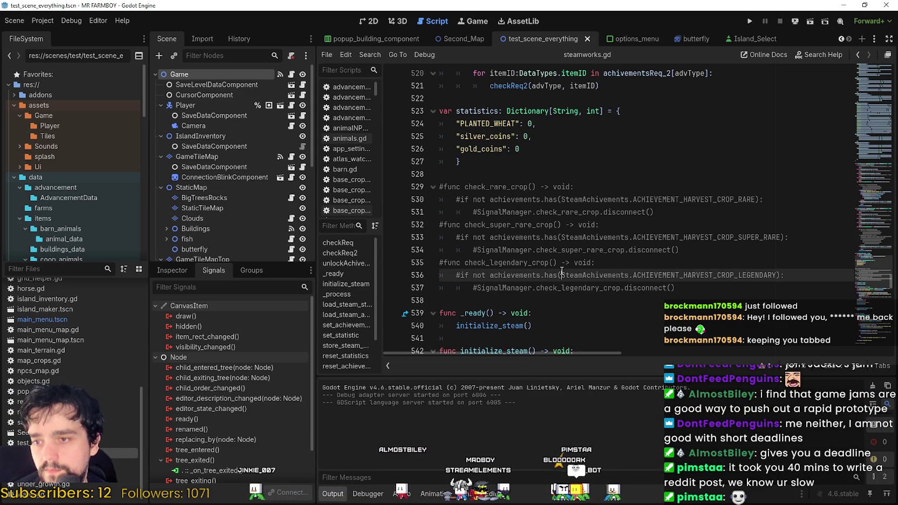
click(486, 174)
scroll(75, 372, up, 3)
scroll(75, 379, up, 8)
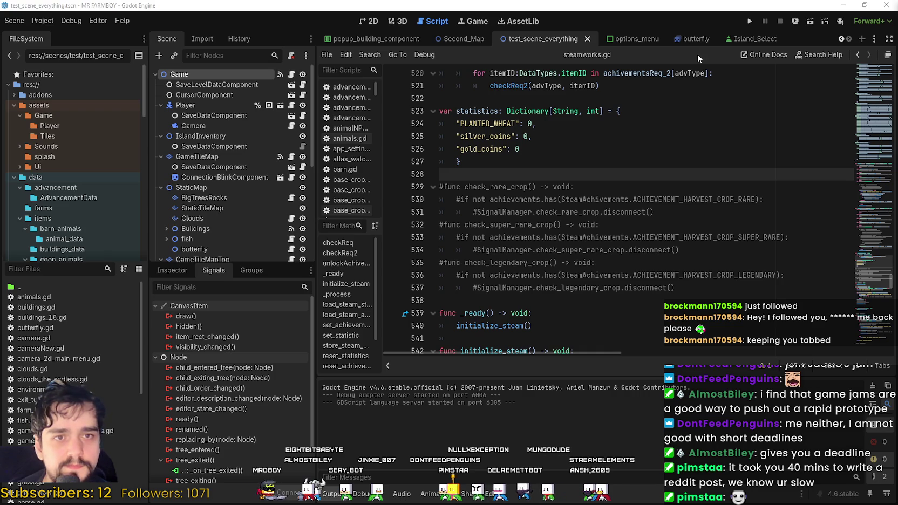
click(749, 21)
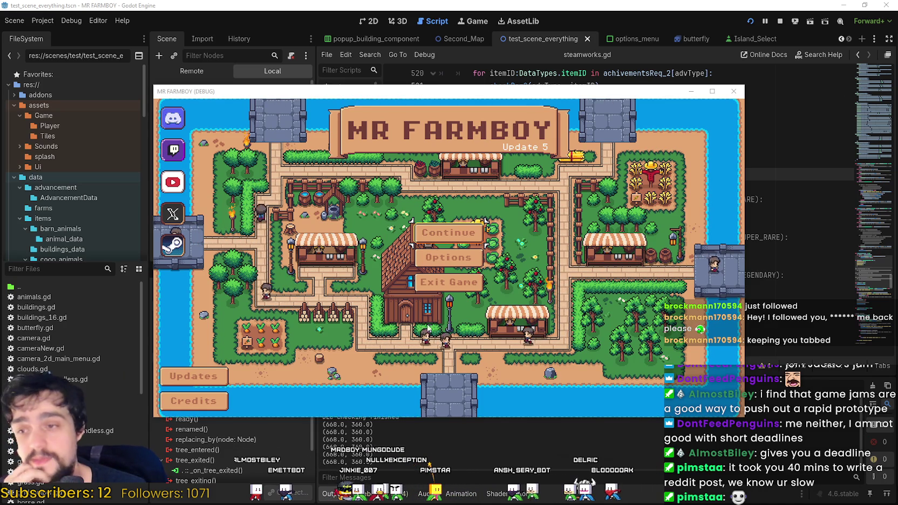
Maximise the game window and load the Save 1 game.
click(435, 243)
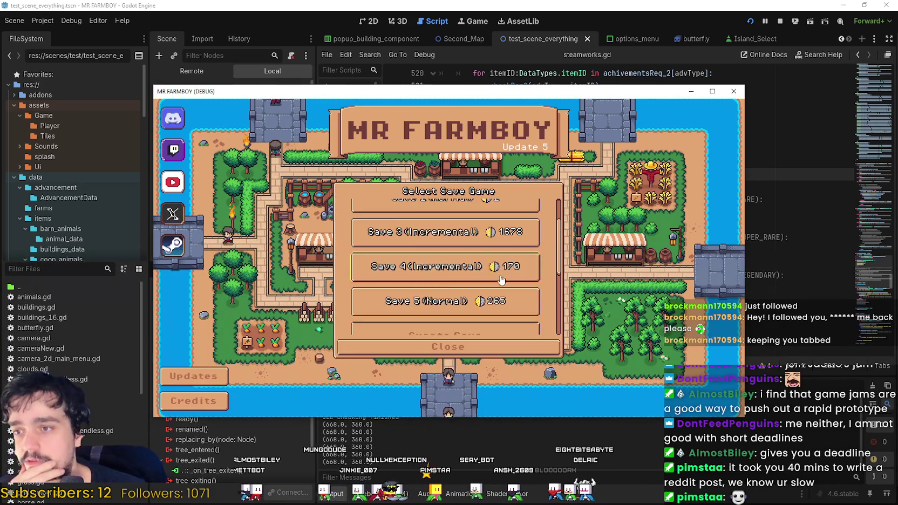
double_click(700, 91)
scroll(413, 284, up, 3)
scroll(414, 284, down, 1)
scroll(413, 284, up, 2)
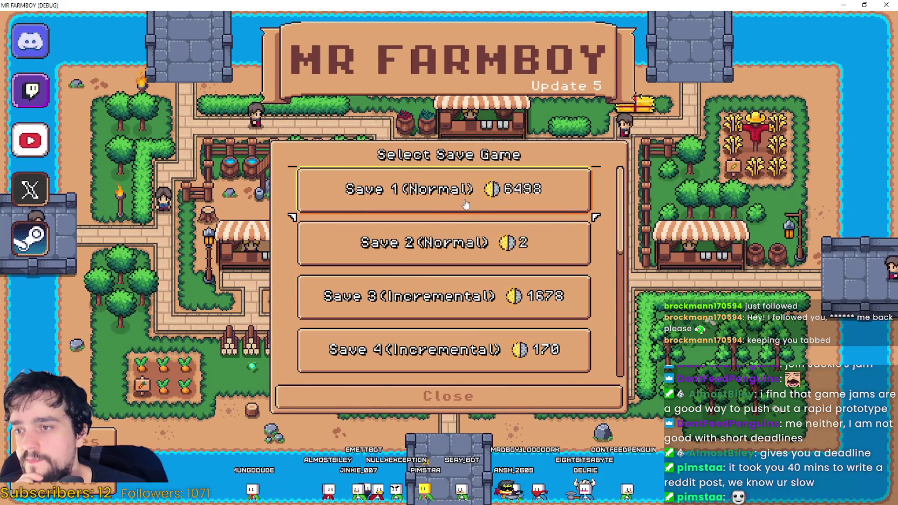
click(453, 188)
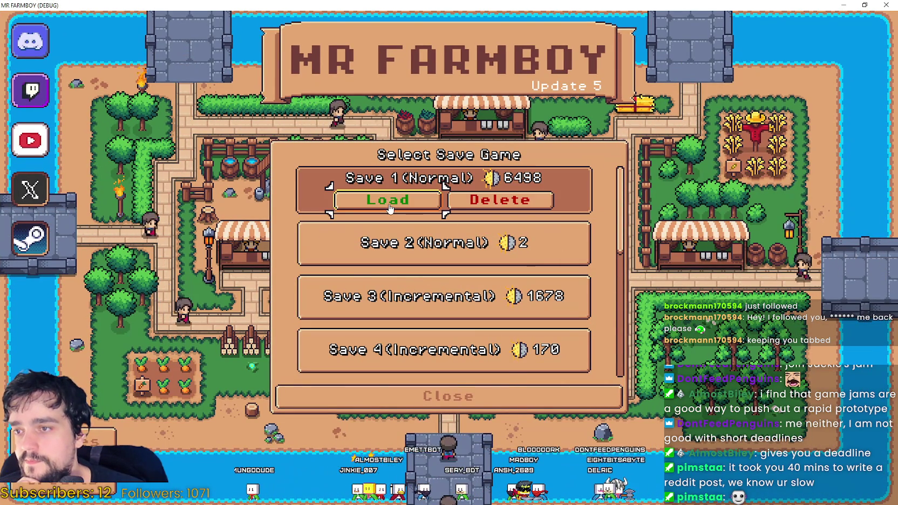
click(397, 201)
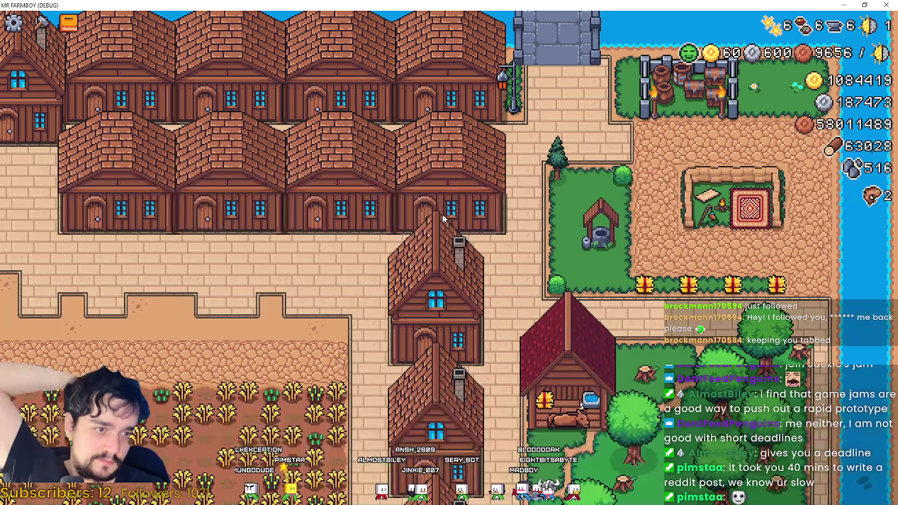
Open the Advancements panel from the notification, view the first category, then close it.
scroll(440, 221, down, 5)
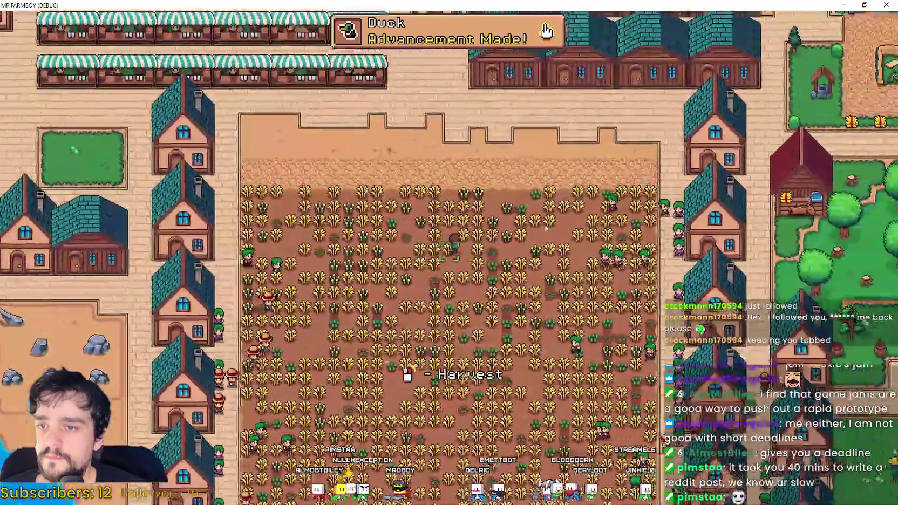
click(546, 32)
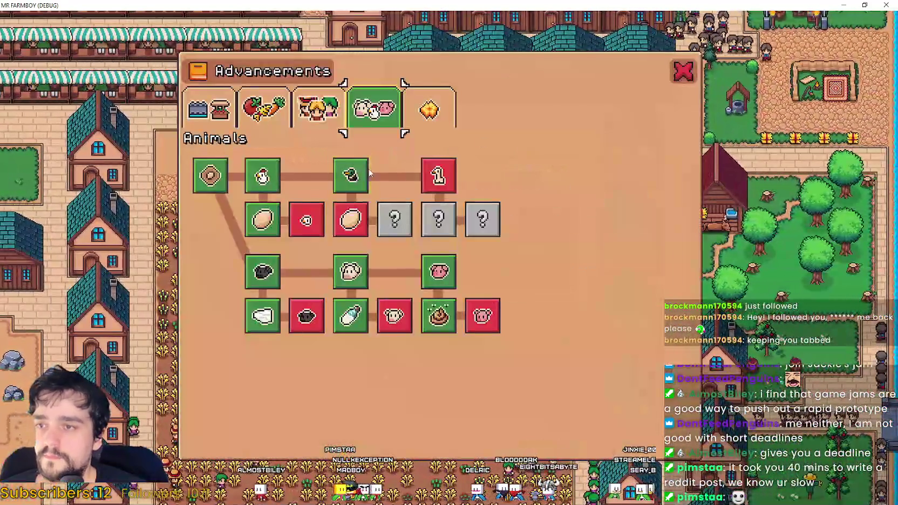
click(223, 111)
click(683, 72)
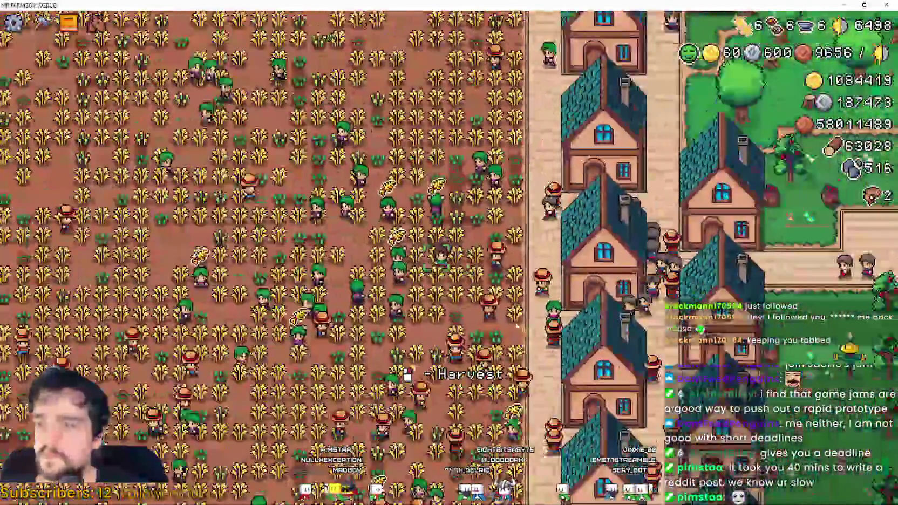
Pan and zoom around the farm, then restore the game window and bring the editor forward.
scroll(517, 330, down, 3)
key(s)
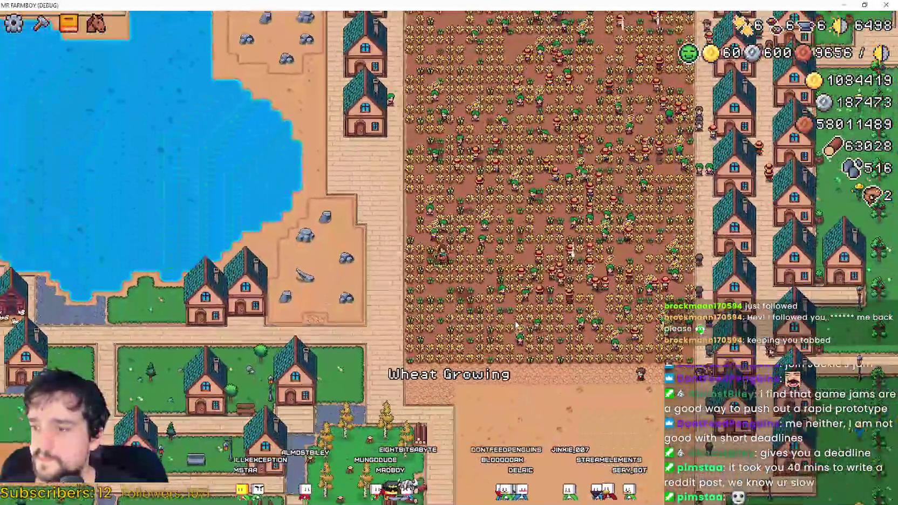
key(s)
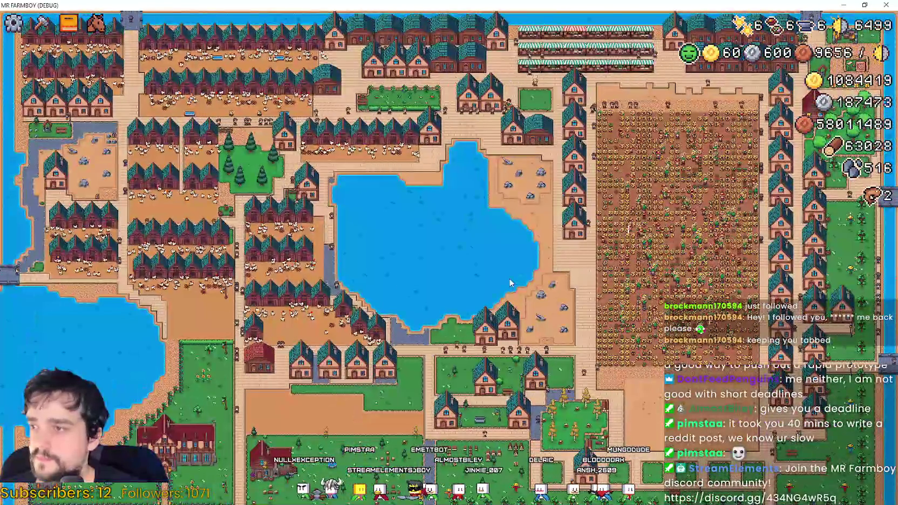
scroll(510, 283, up, 5)
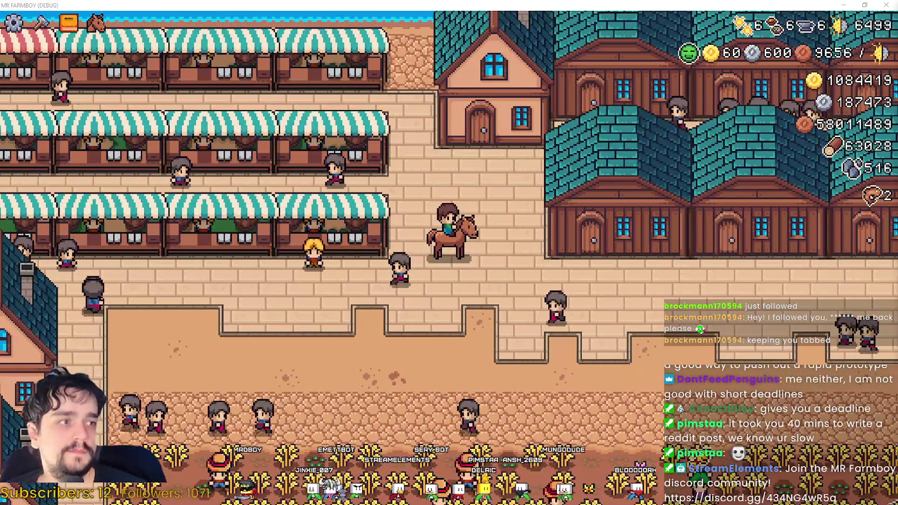
double_click(491, 3)
click(491, 4)
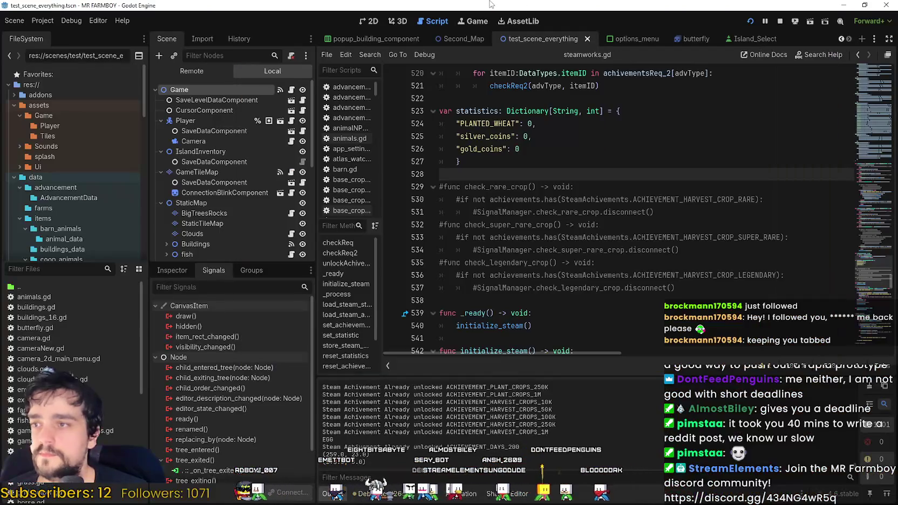
Switch to the Game workspace, zoom around the MR FARMBOY (DEBUG) window, then return to the editor.
click(477, 21)
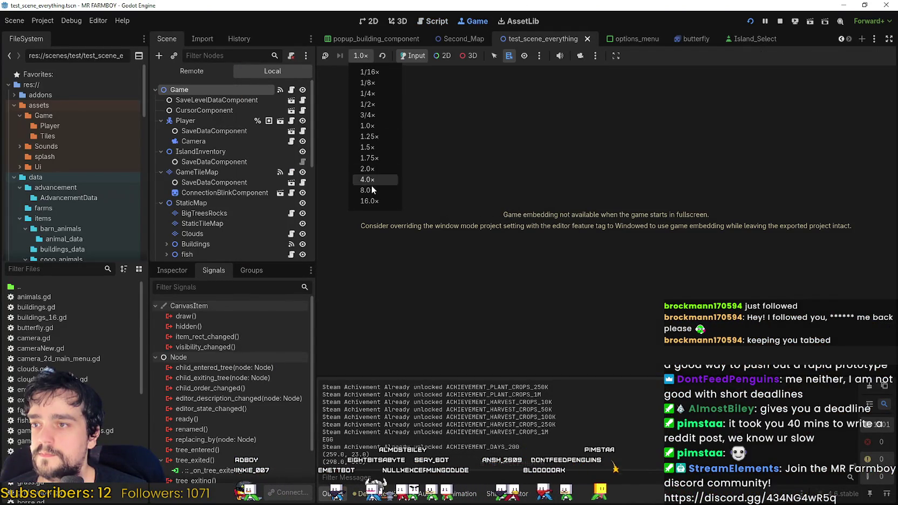
key(alt+Tab)
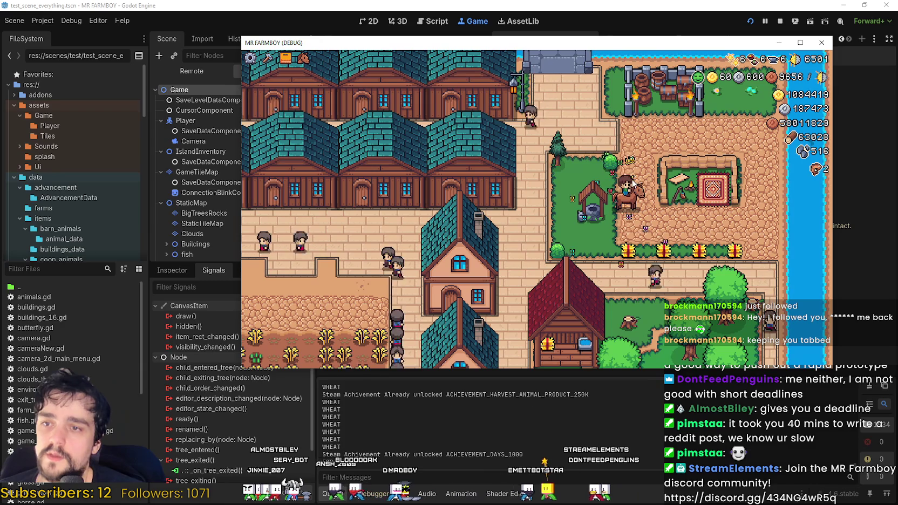
scroll(540, 162, up, 2)
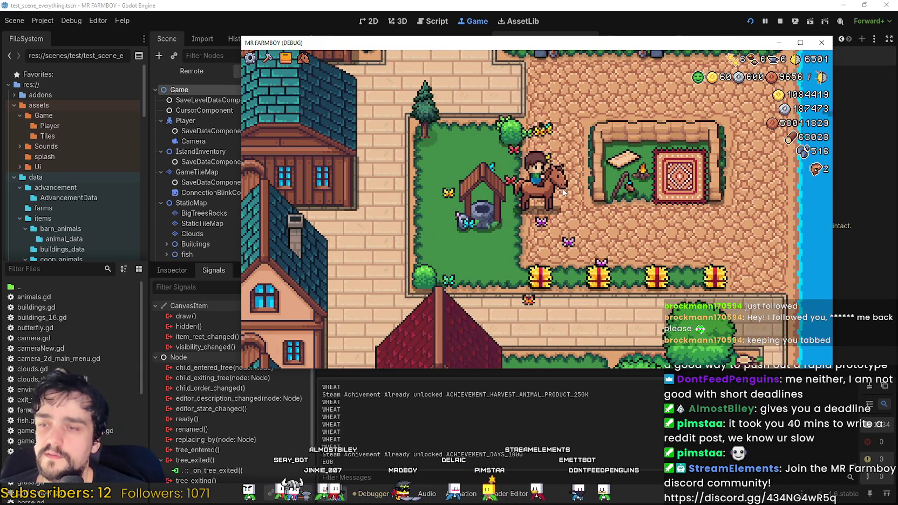
scroll(561, 193, up, 1)
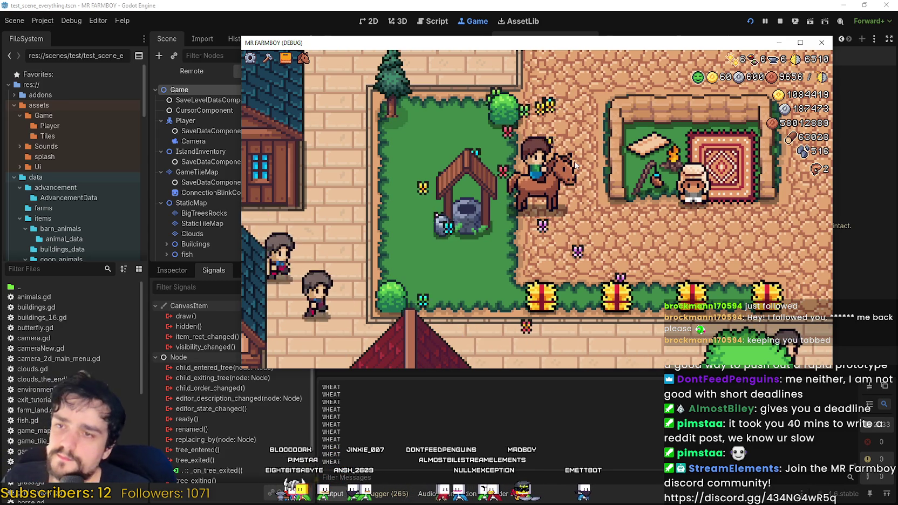
scroll(576, 165, down, 1)
scroll(578, 161, down, 2)
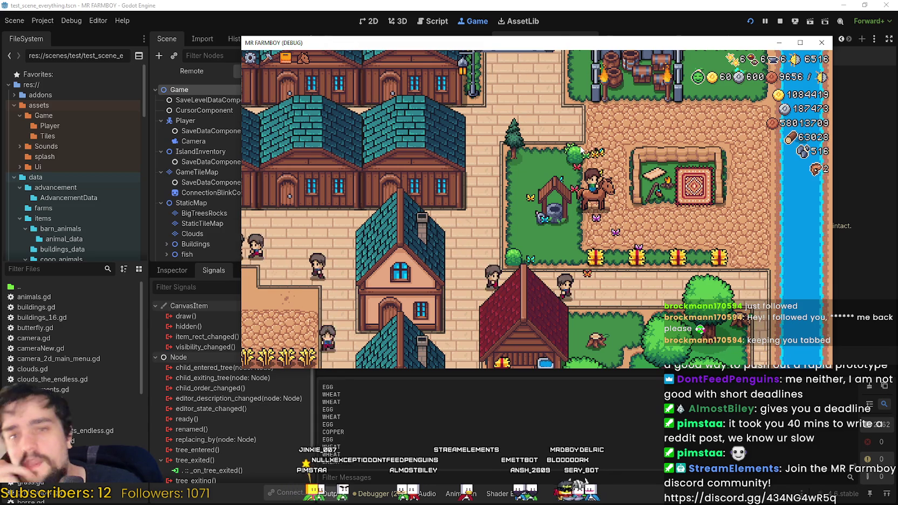
click(401, 4)
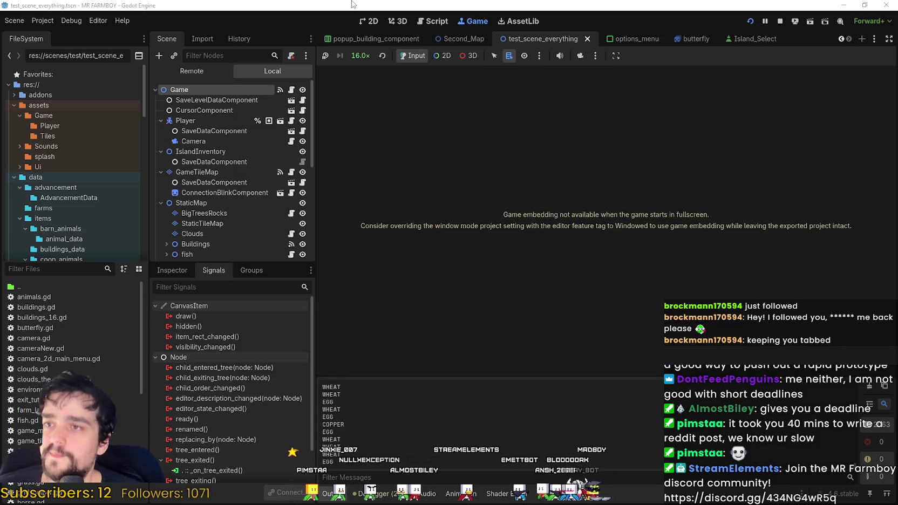
Set the running game's speed to 1.0× and return to the game window.
click(355, 56)
click(366, 126)
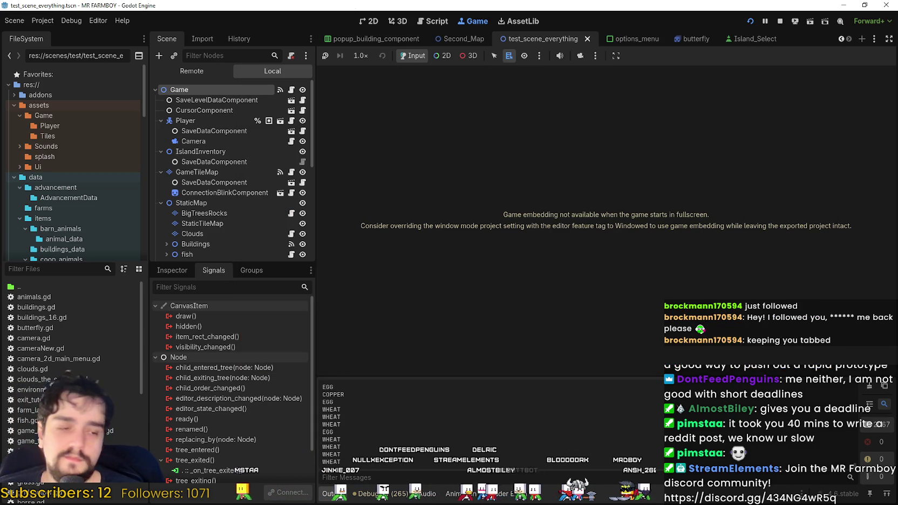
key(alt+Tab)
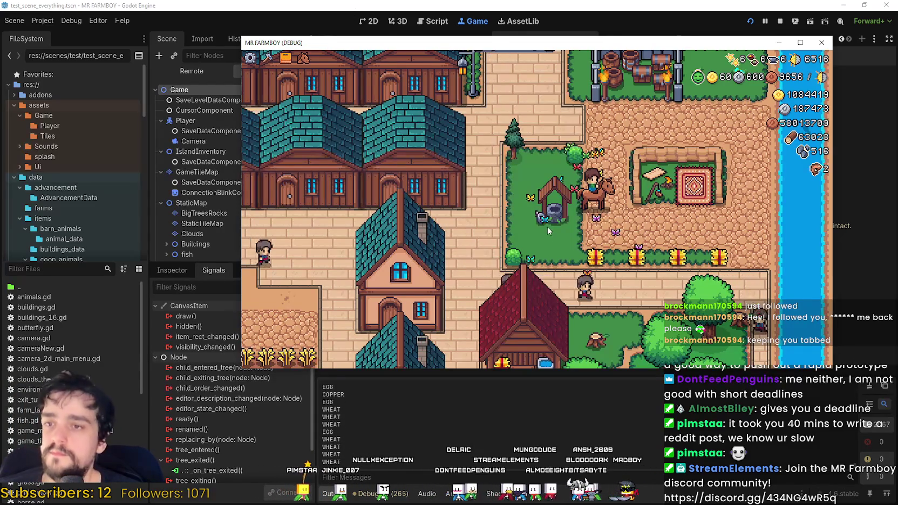
scroll(547, 227, up, 5)
Dismount and walk the farmer to the river to catch a fish, then head back past the well.
key(e)
key(d)
key(w)
scroll(595, 226, down, 2)
key(d)
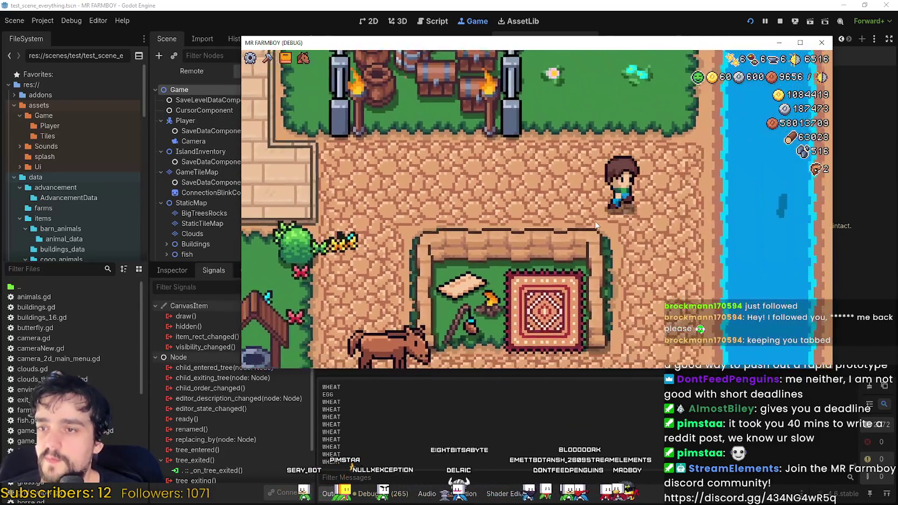
key(d)
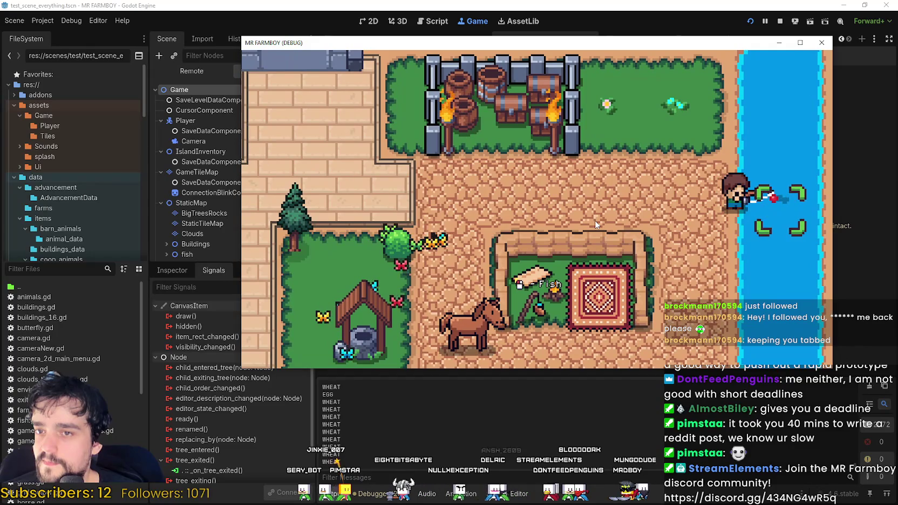
key(a)
key(s)
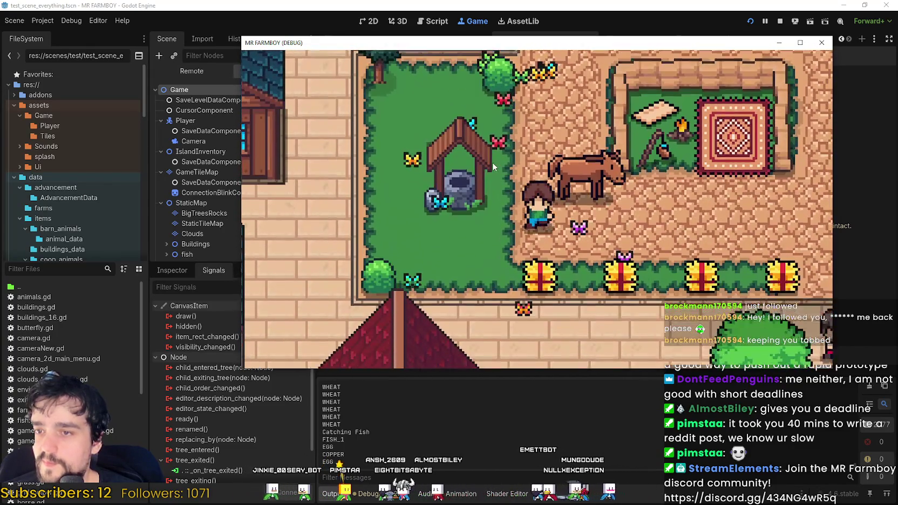
key(s)
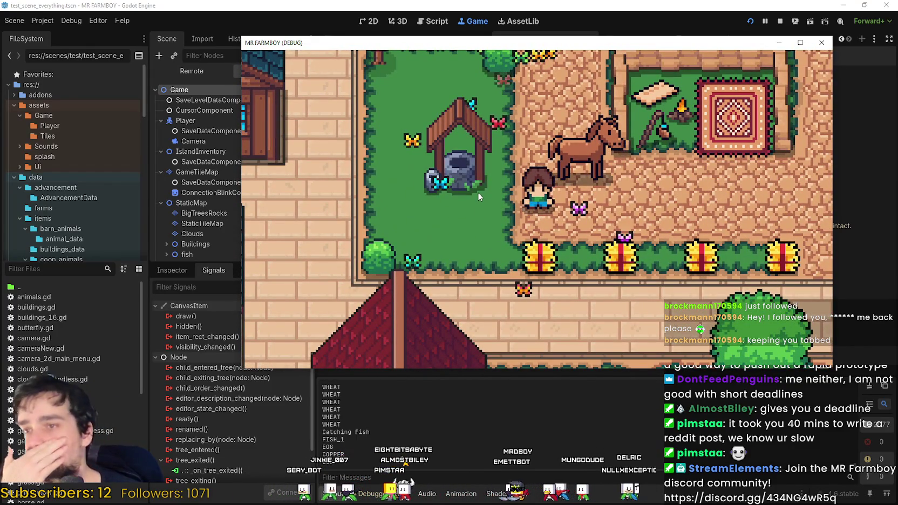
Walk the farmer back past the horse and left beside the well, away from the chests.
key(w)
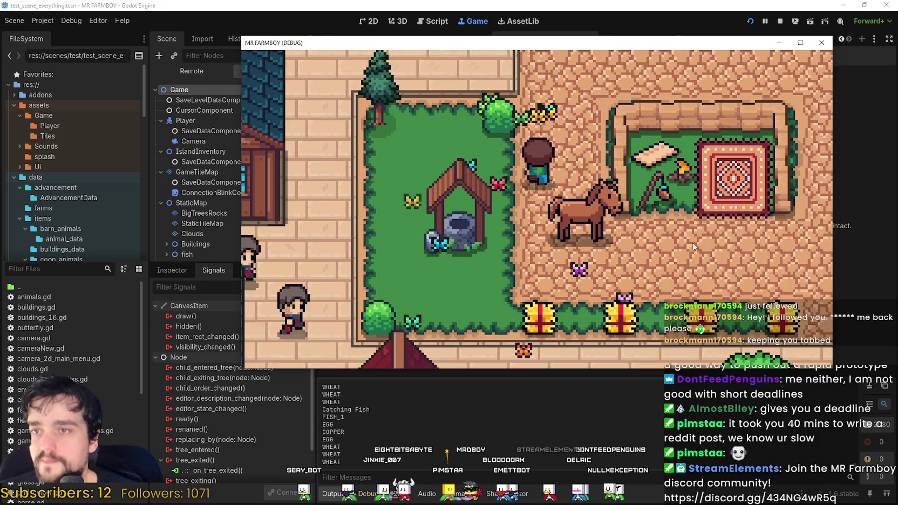
key(a)
key(s)
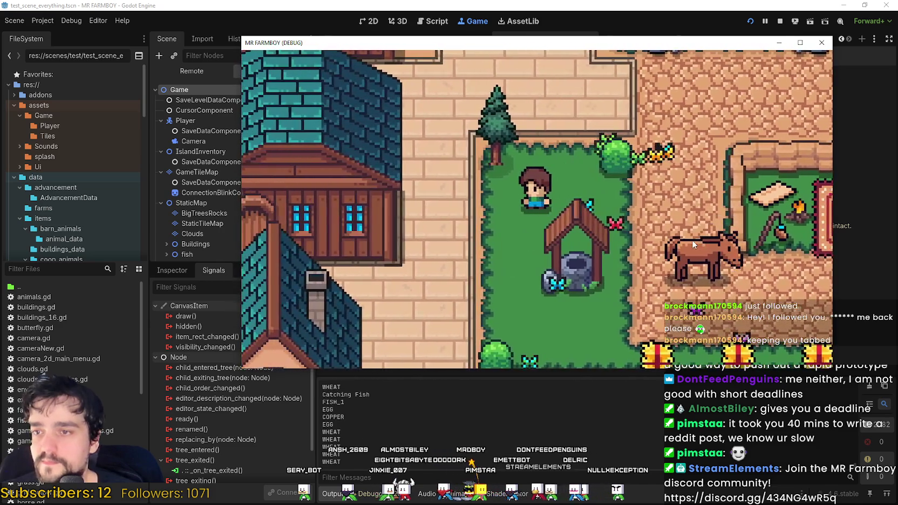
scroll(694, 245, down, 3)
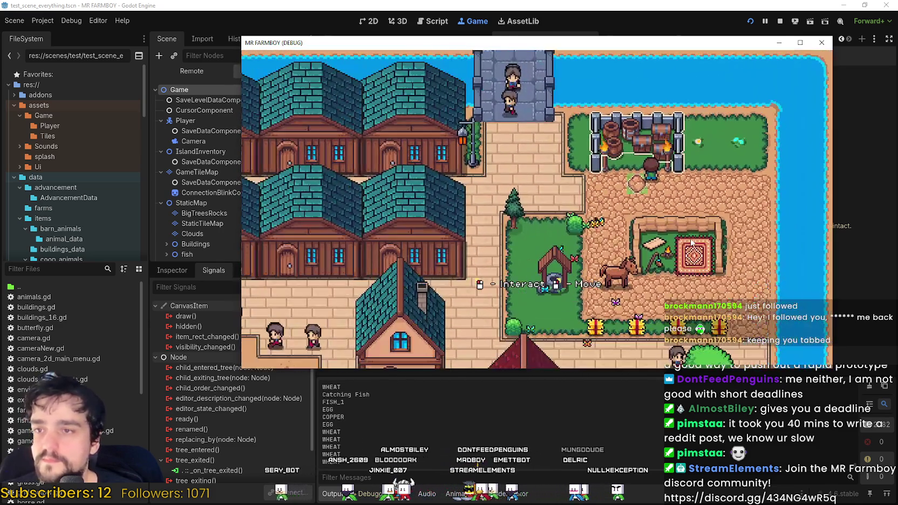
key(a)
key(s)
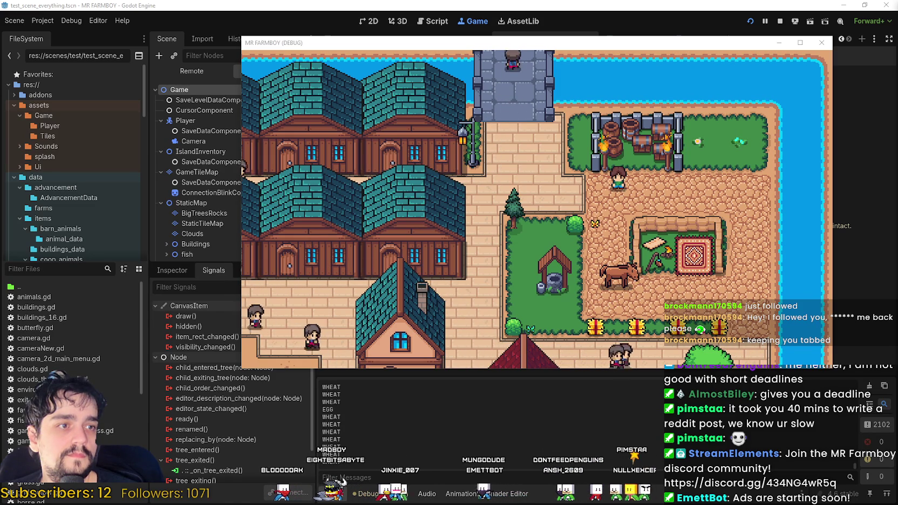
Walk up to the Royal's Envoy by the barrels and open its task panel.
click(607, 233)
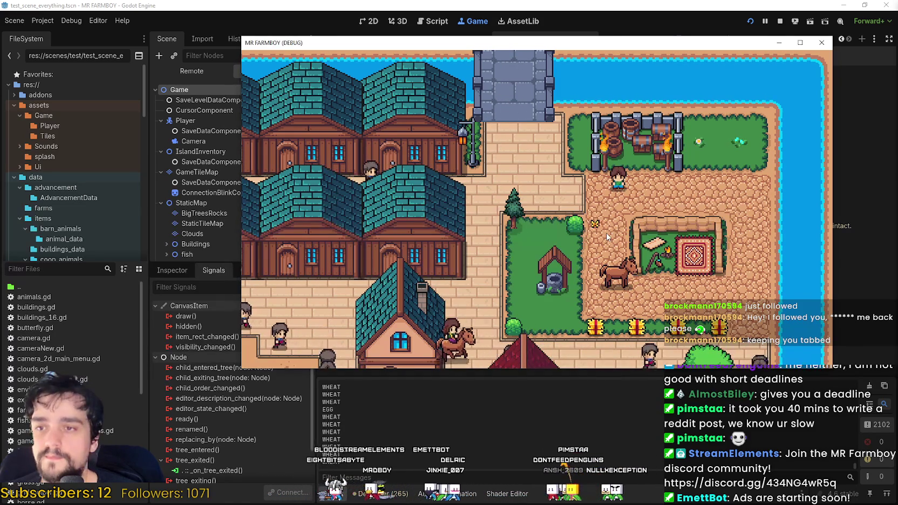
scroll(608, 234, up, 3)
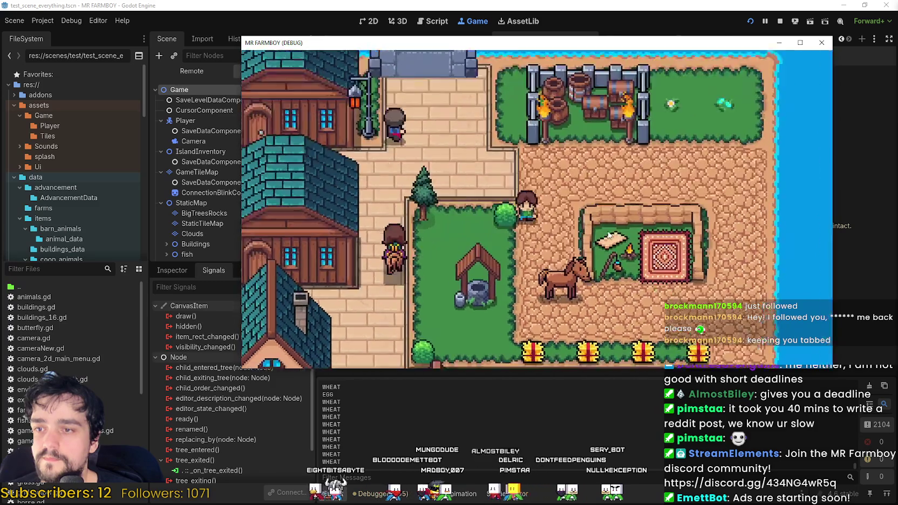
scroll(608, 228, down, 3)
key(d)
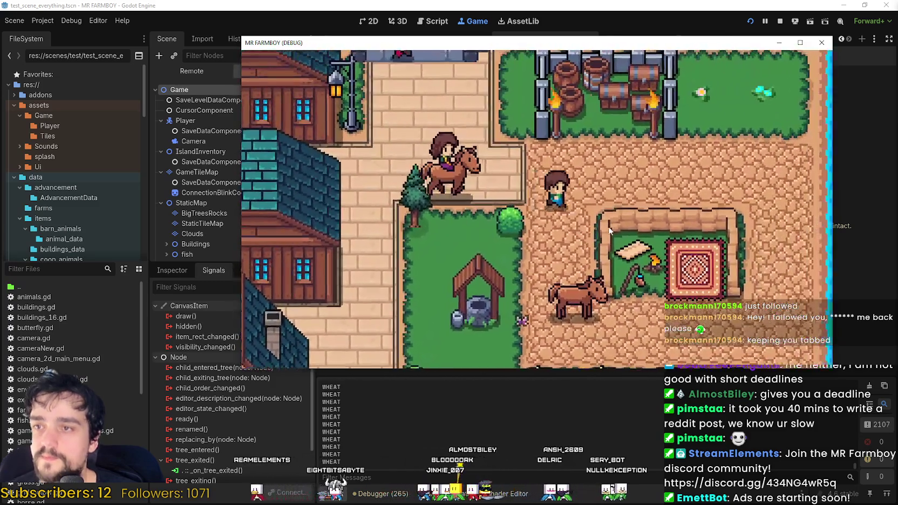
scroll(608, 224, up, 2)
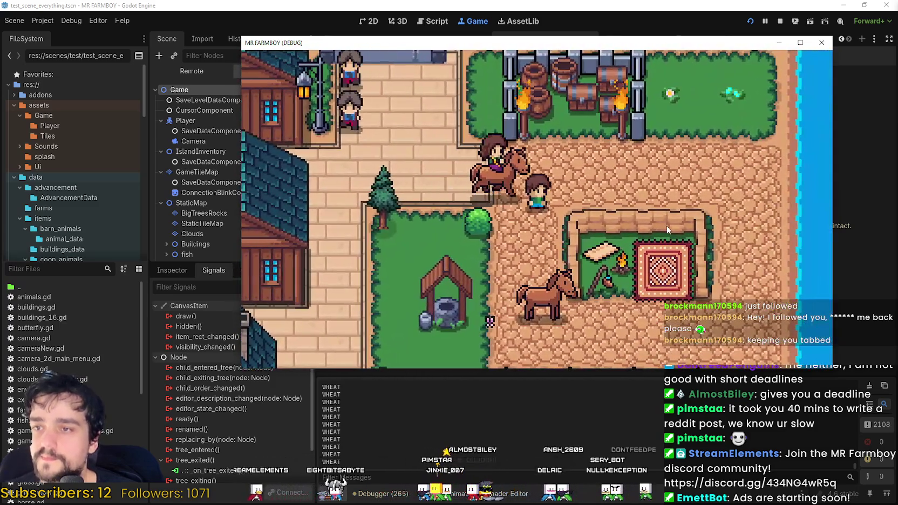
key(w)
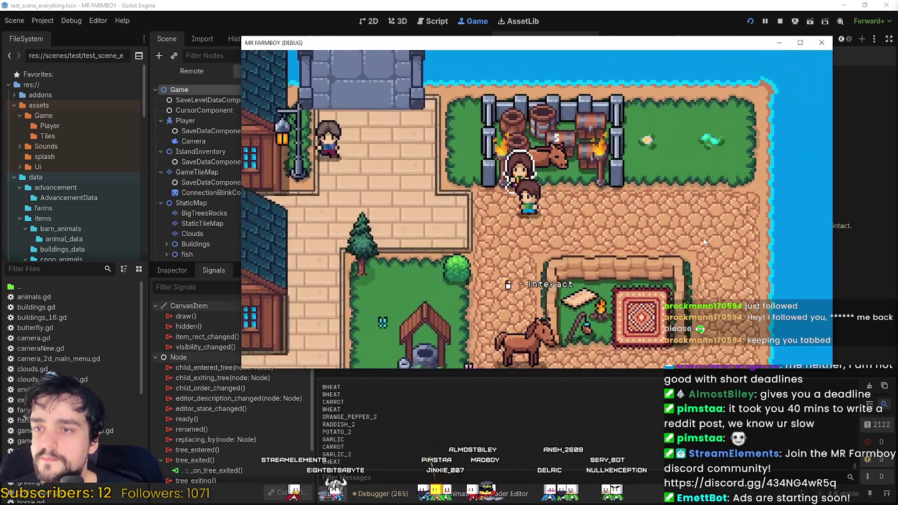
key(e)
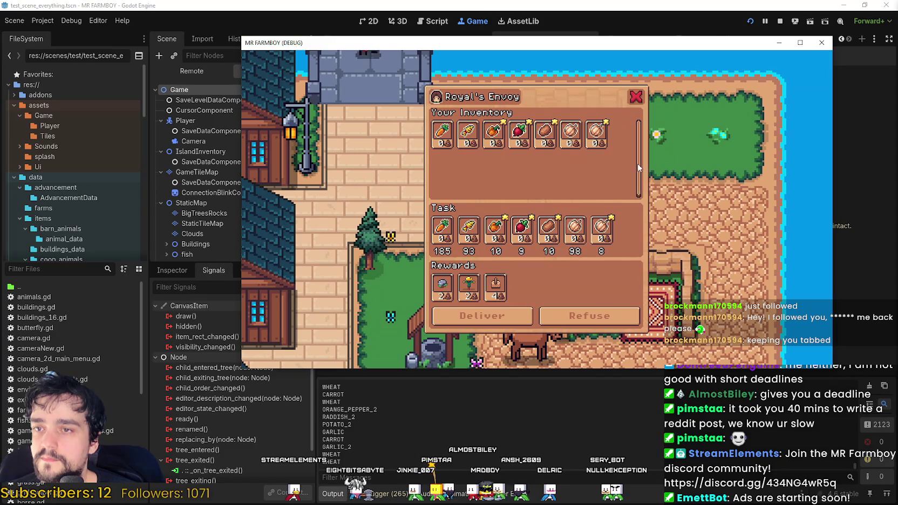
Maximise the game, close the Royal's Envoy task, and cycle through the warehouse inventories.
click(800, 42)
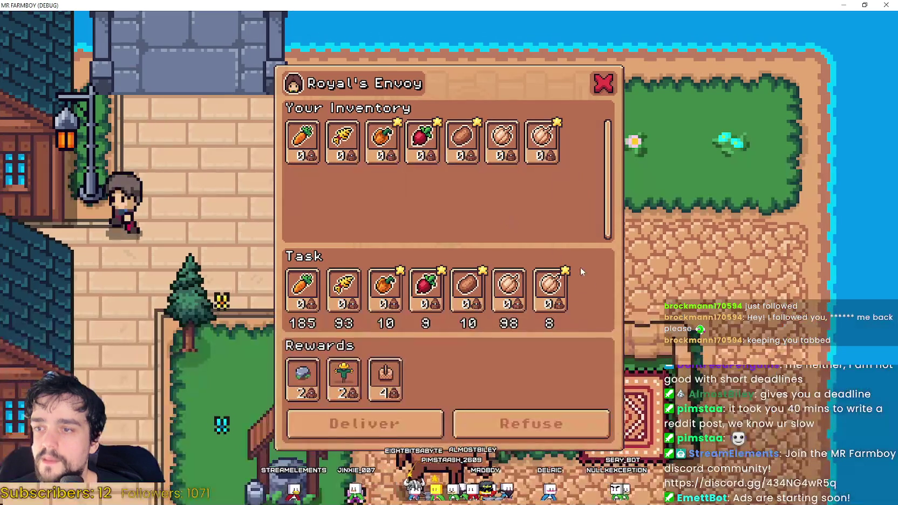
mouse_move(369, 372)
key(Escape)
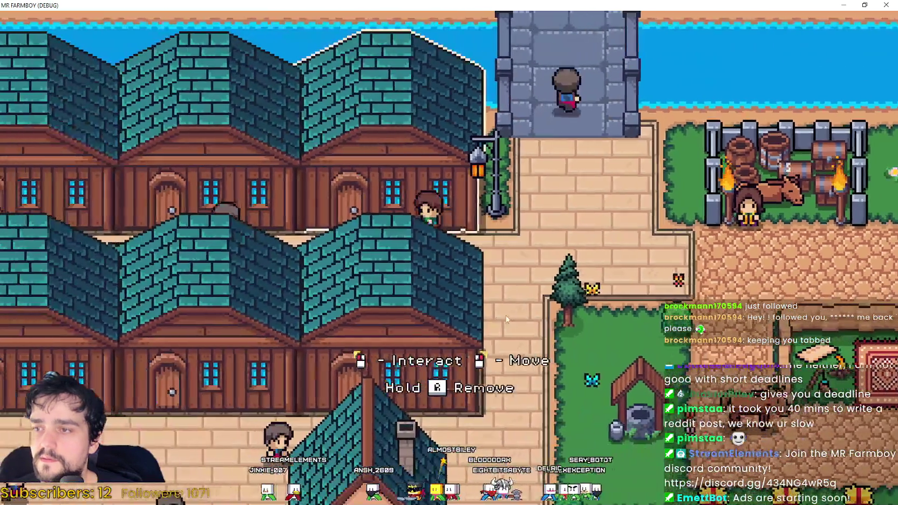
key(e)
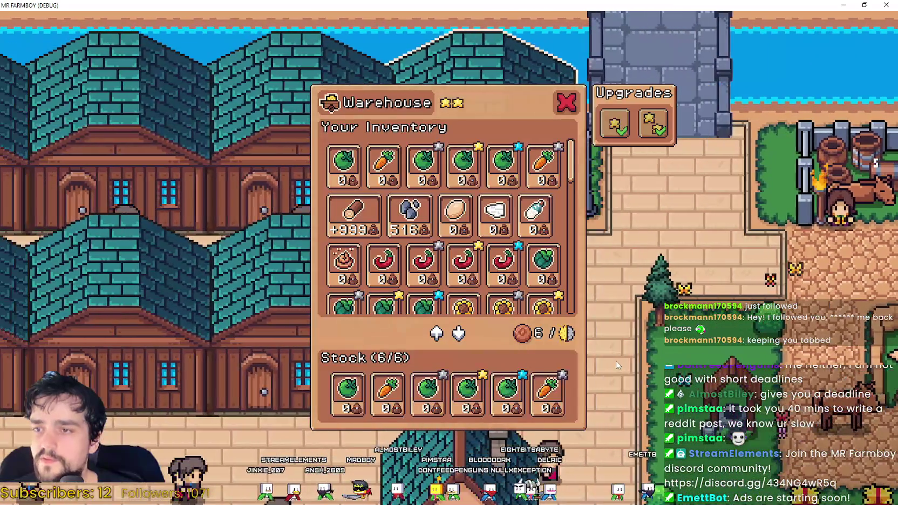
key(Escape)
key(e)
key(Escape)
key(e)
key(Escape)
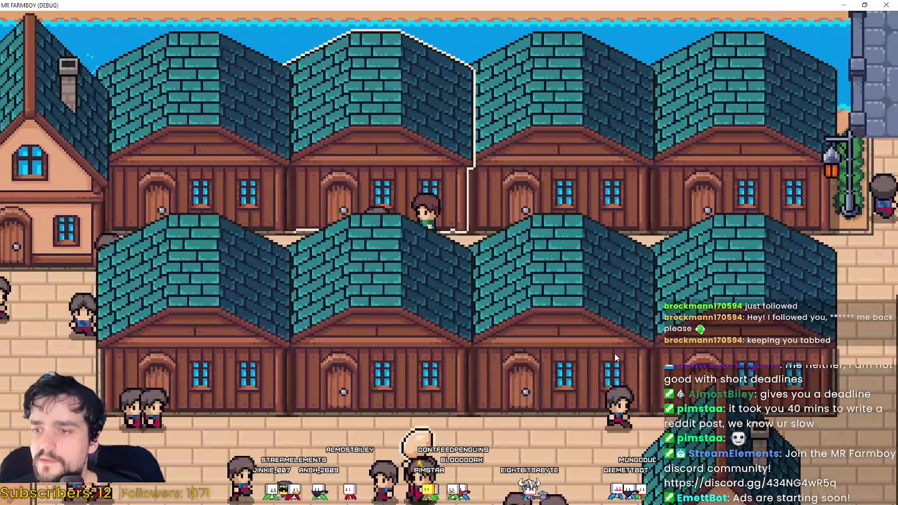
key(e)
key(Escape)
key(e)
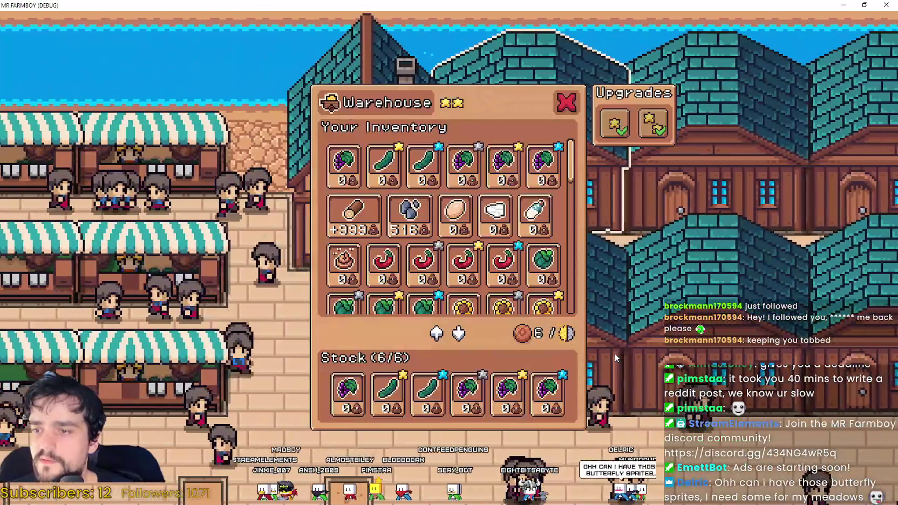
key(Escape)
Cycle through the house workers, market and remaining warehouses to the Royal's Envoy task, then shrink the game window.
key(e)
key(Escape)
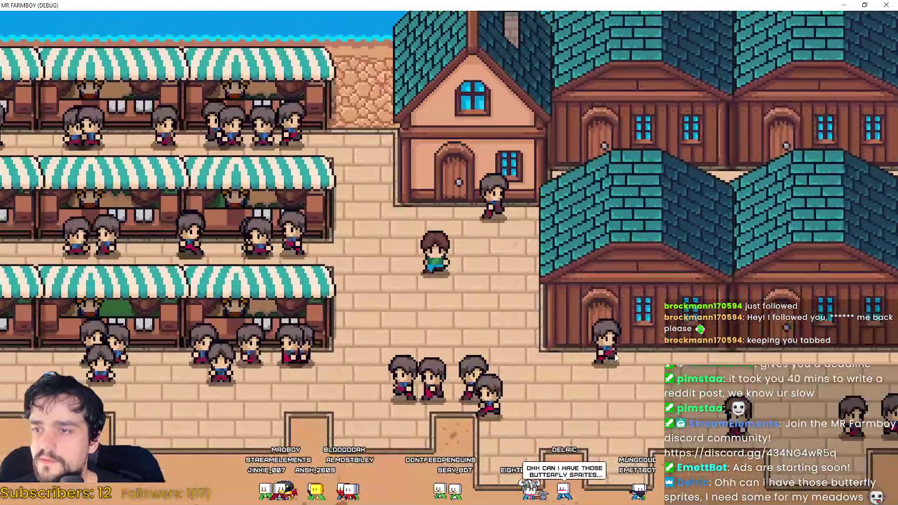
key(e)
key(Escape)
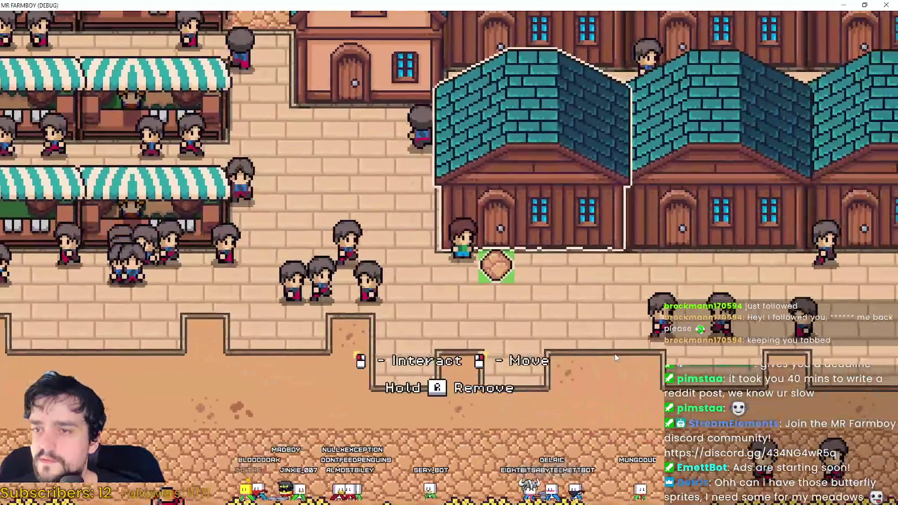
key(e)
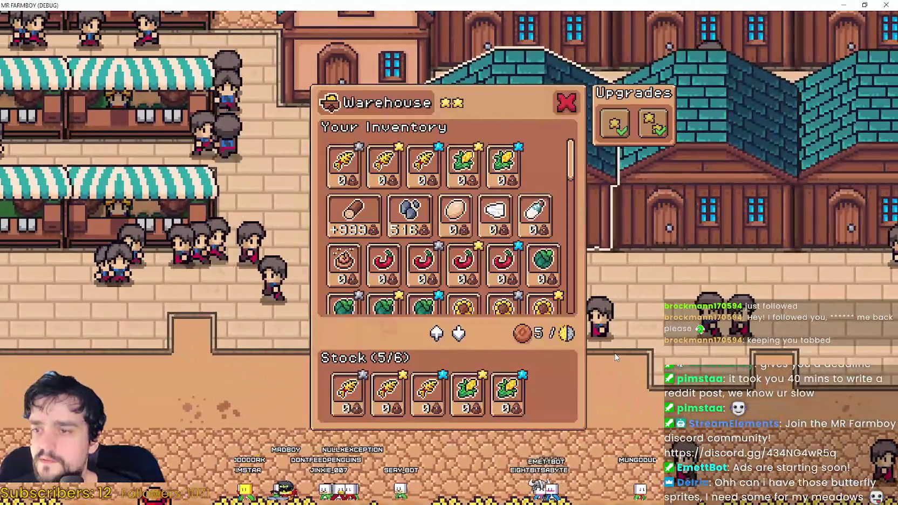
key(Escape)
key(e)
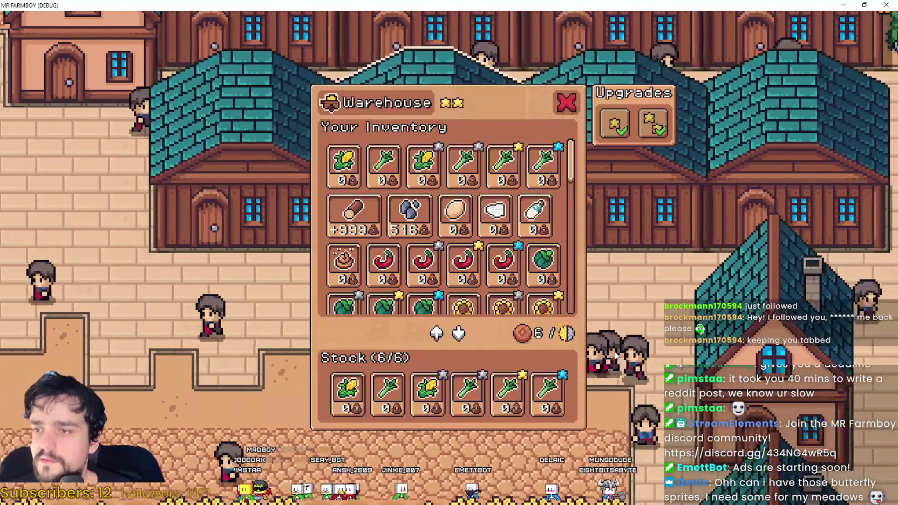
key(Escape)
key(e)
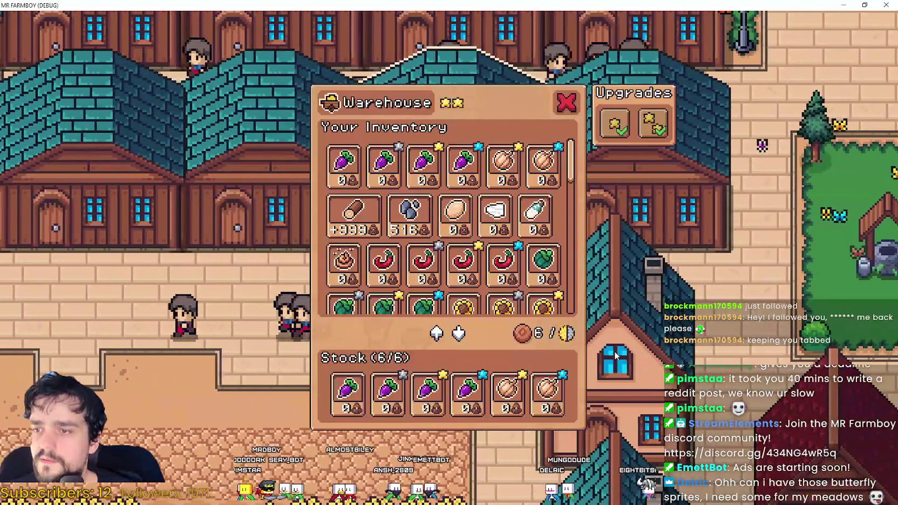
key(Escape)
key(e)
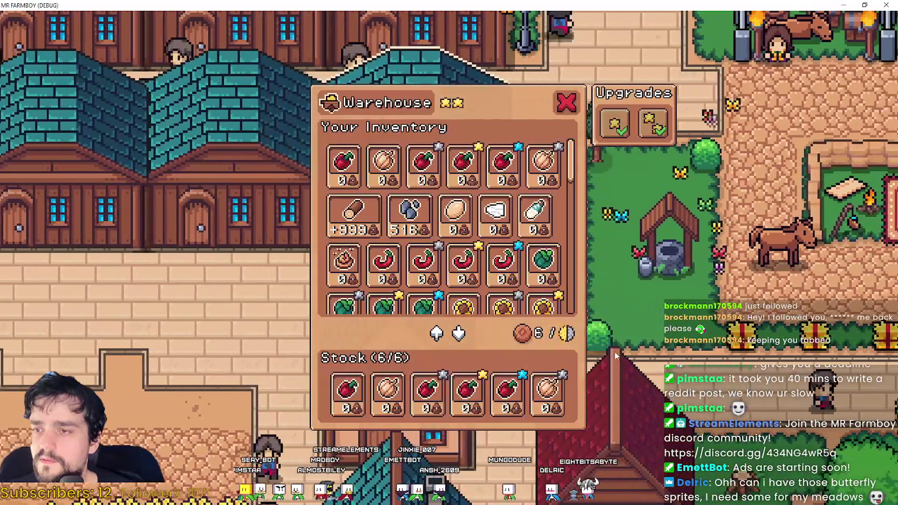
key(Escape)
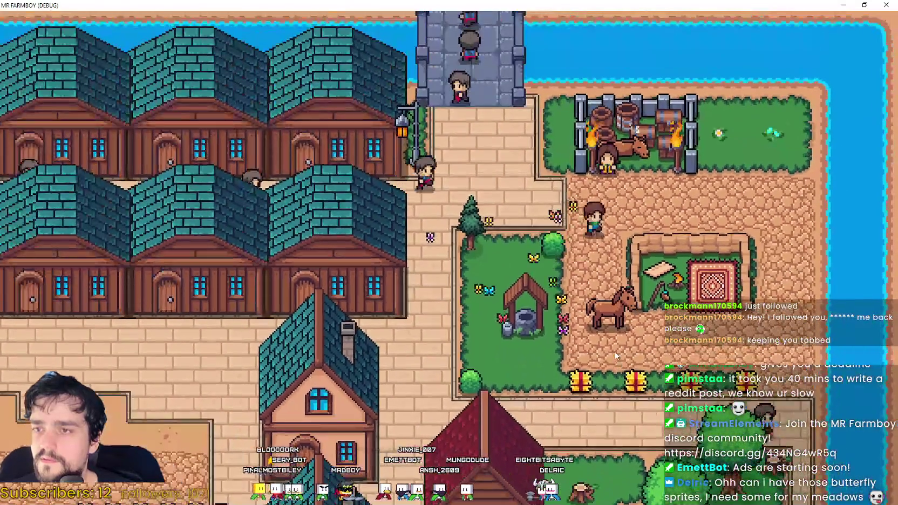
key(e)
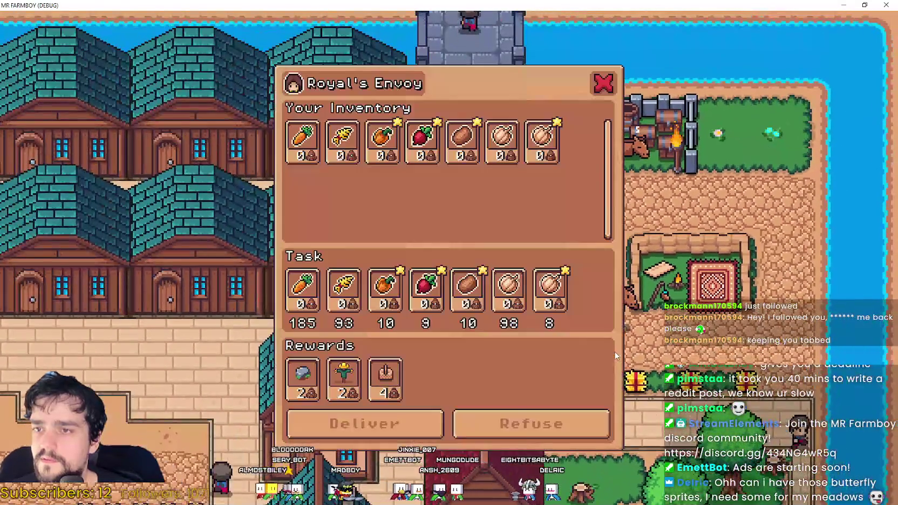
mouse_move(526, 5)
mouse_down()
mouse_move(527, 49)
mouse_move(897, 134)
mouse_up()
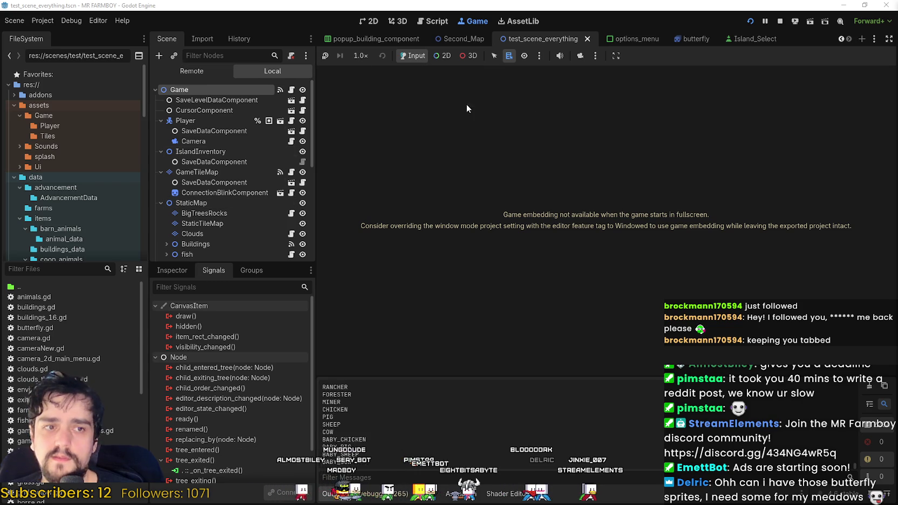
Show the running game's Remote node tree and expand SceneLoader and Game.
click(227, 69)
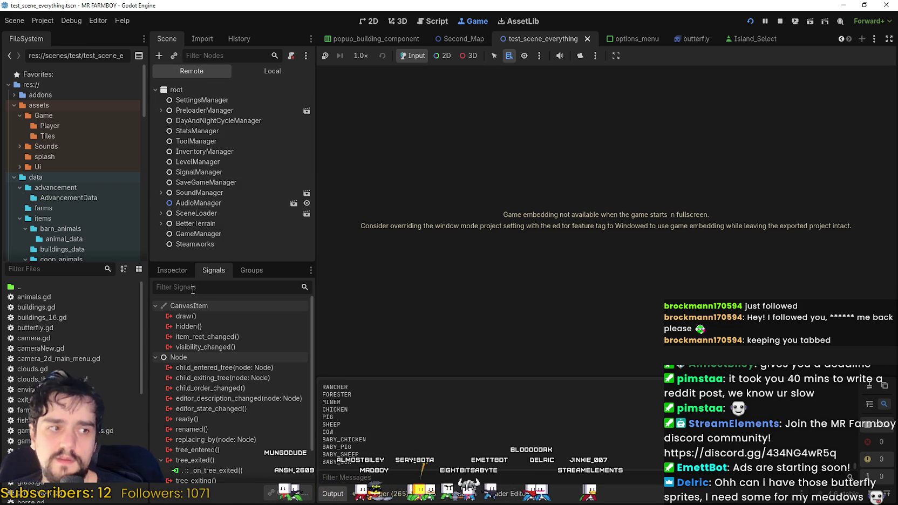
click(161, 214)
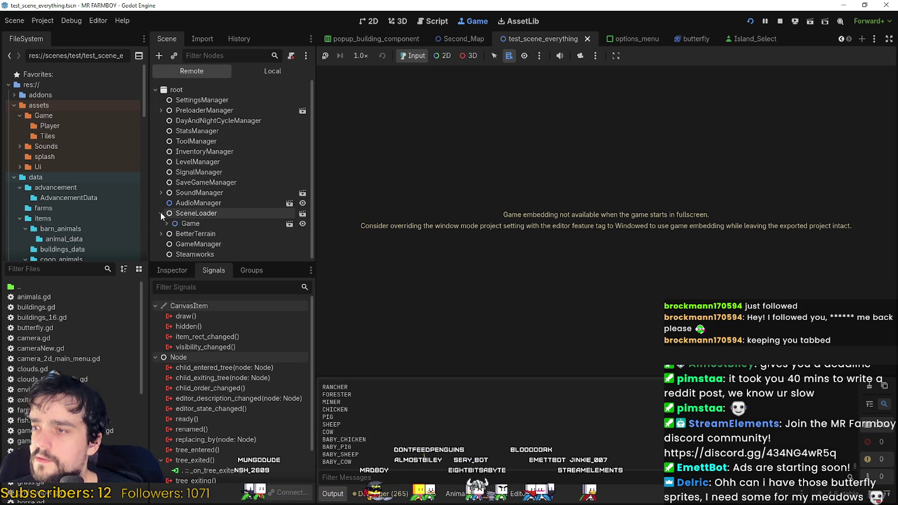
click(166, 224)
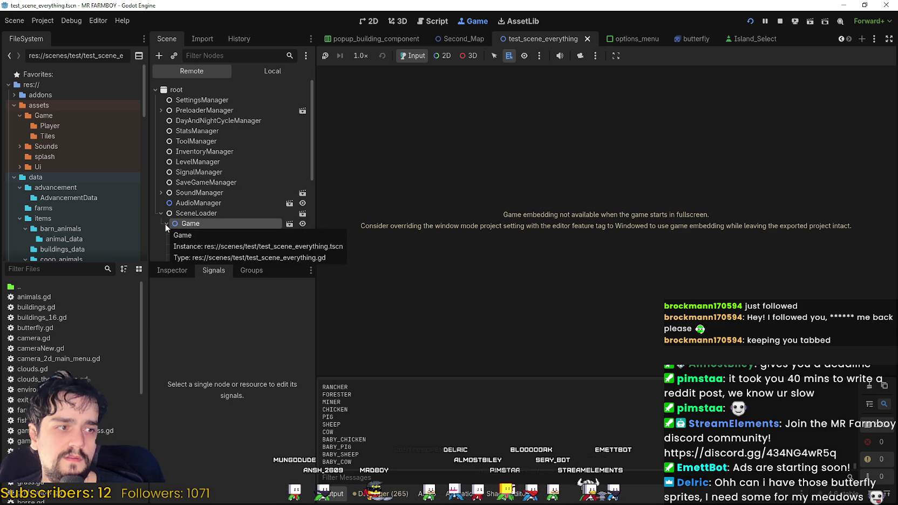
scroll(205, 216, down, 5)
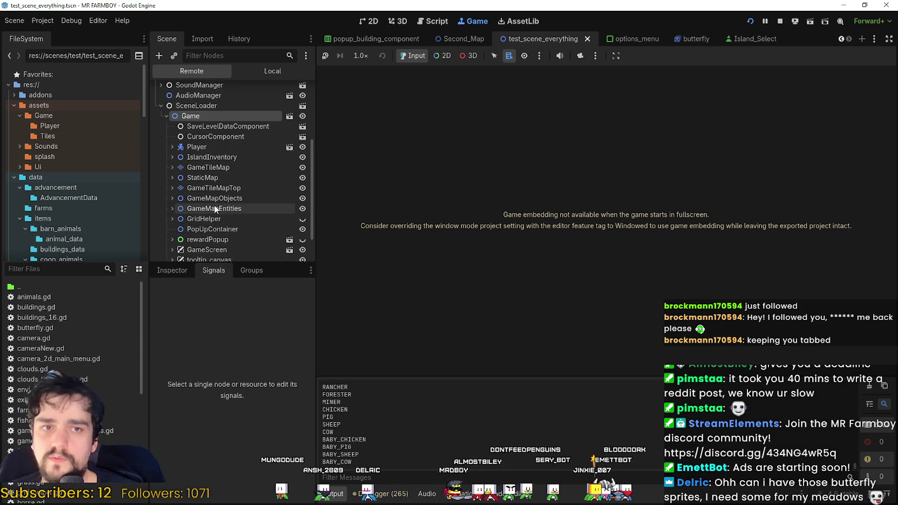
scroll(213, 216, down, 2)
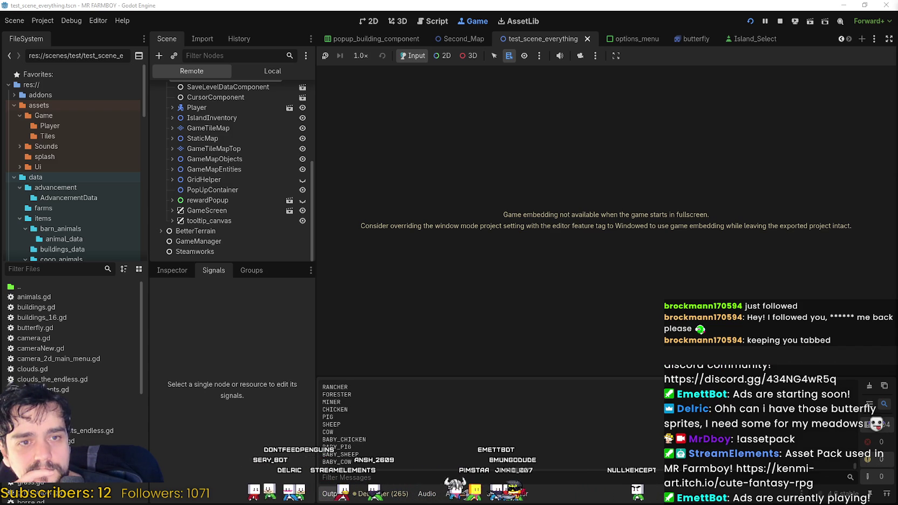
Extract the Cute_Fantasy_Free archive in Downloads into its own folder.
key(alt+Tab)
right_click(364, 264)
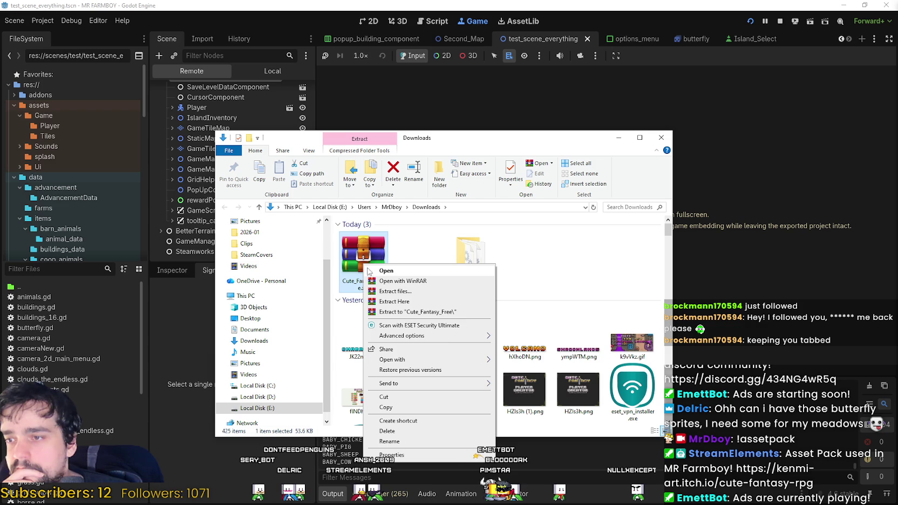
click(421, 313)
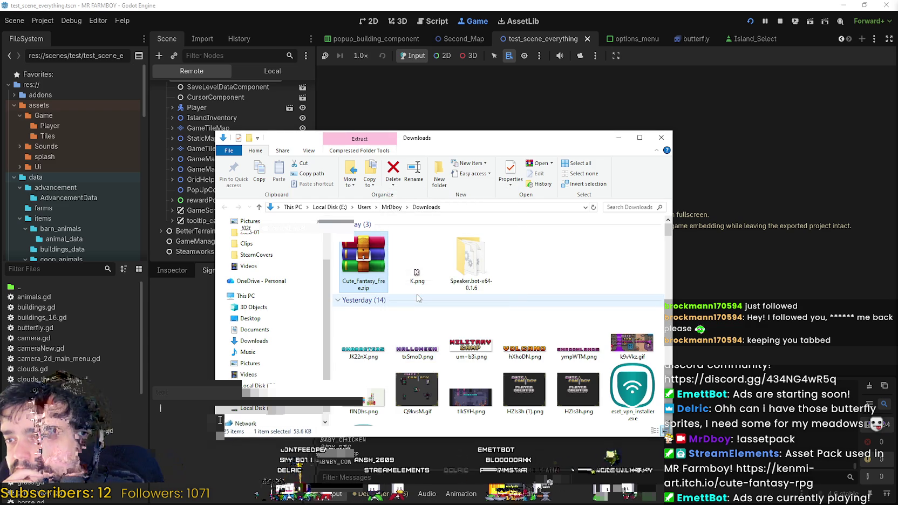
text(88)
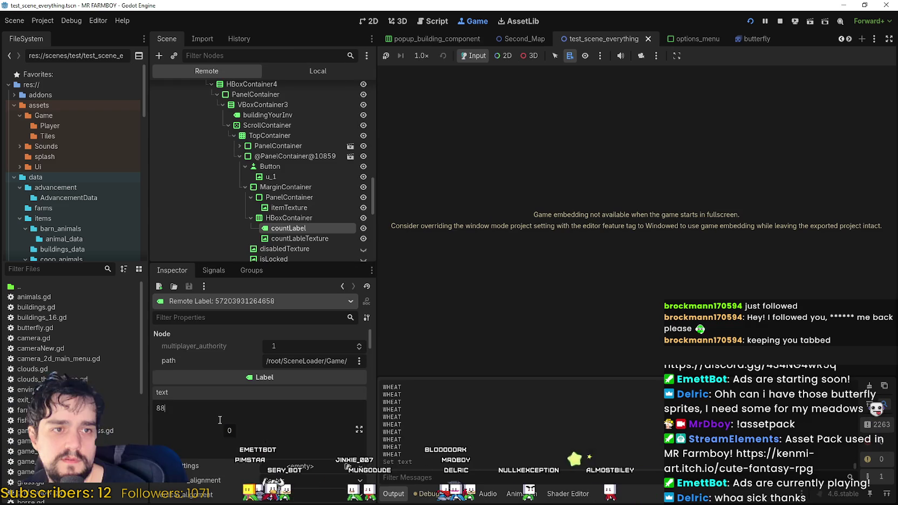
key(BackSpace)
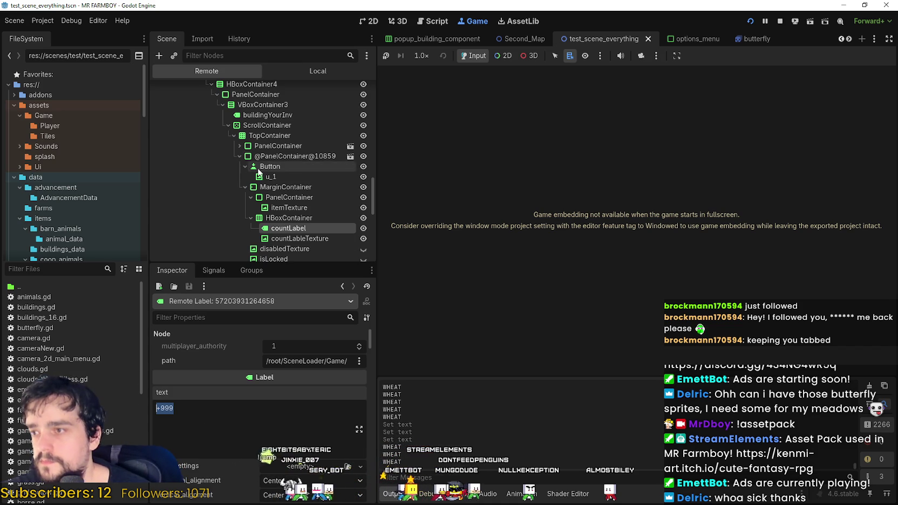
scroll(242, 113, down, 5)
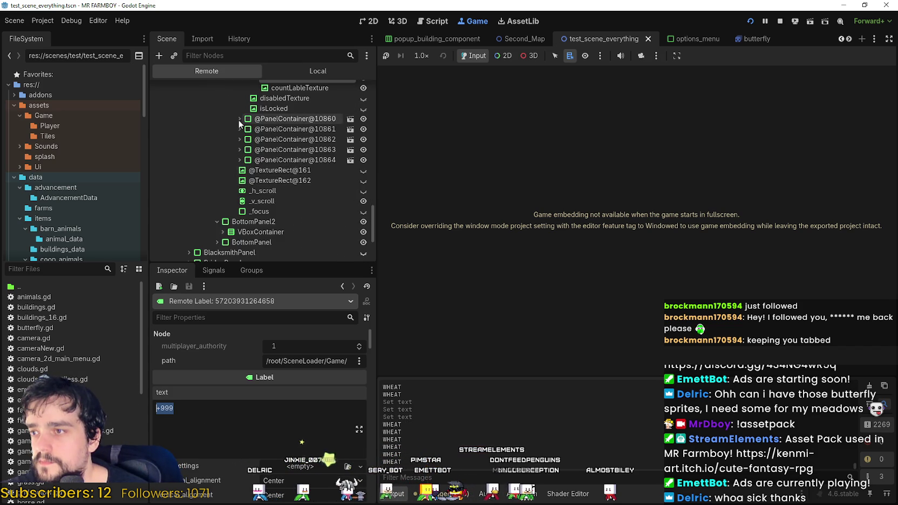
click(239, 119)
click(245, 129)
click(244, 149)
click(251, 170)
click(288, 180)
click(184, 401)
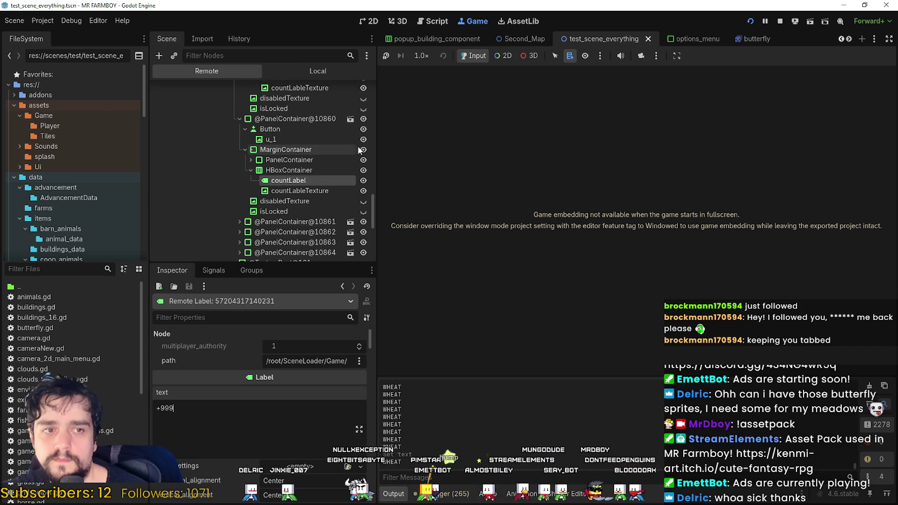
scroll(283, 184, down, 3)
click(239, 135)
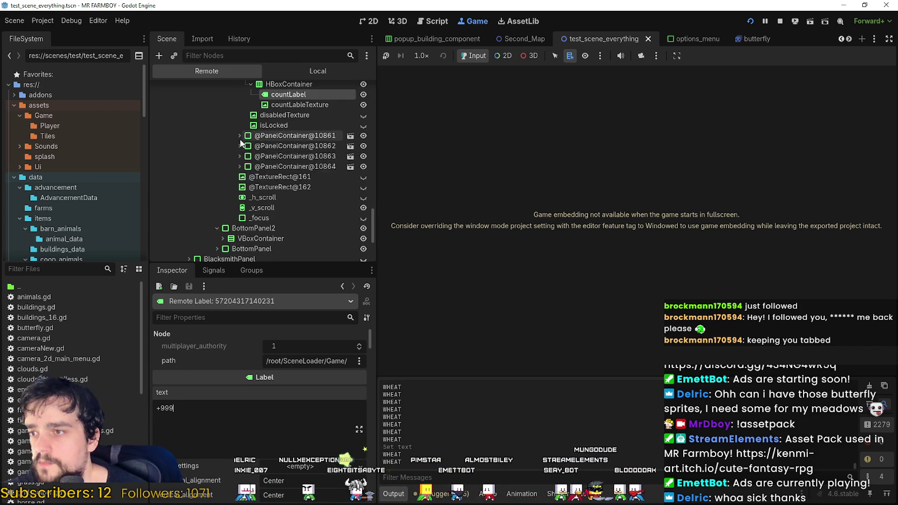
click(267, 167)
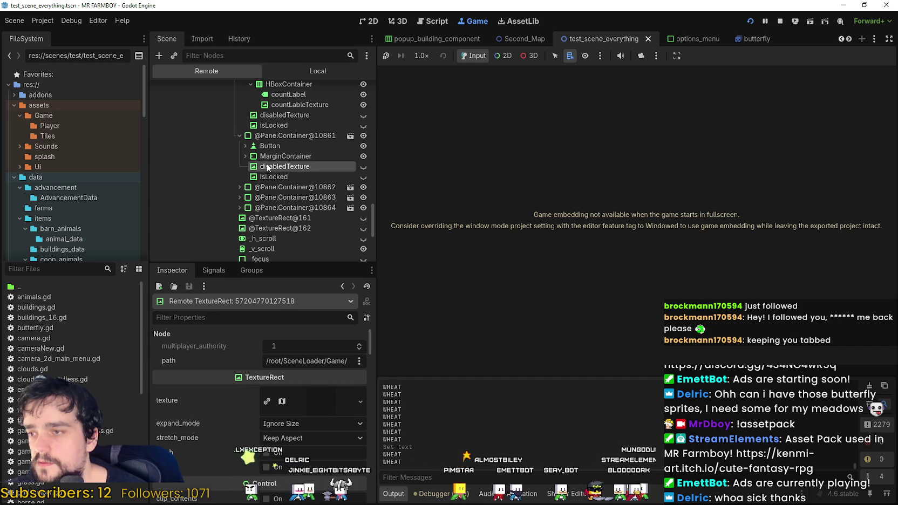
click(263, 157)
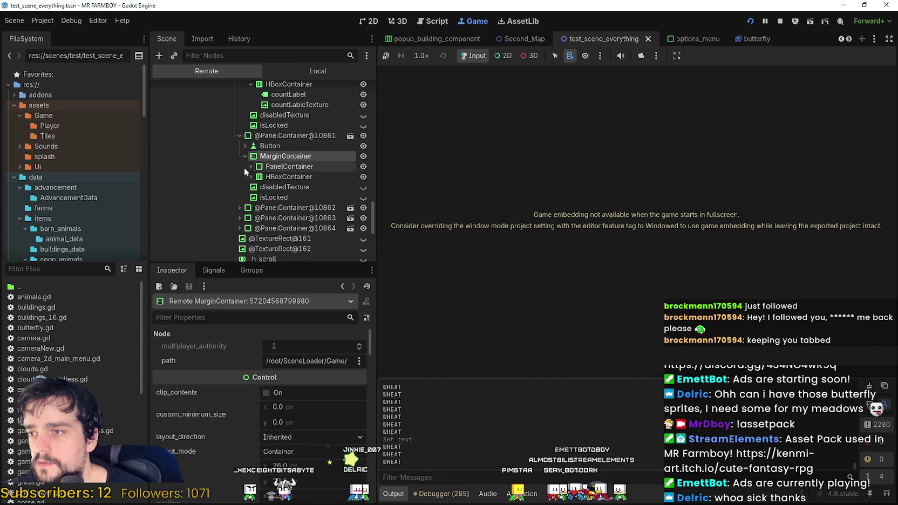
click(271, 178)
click(250, 177)
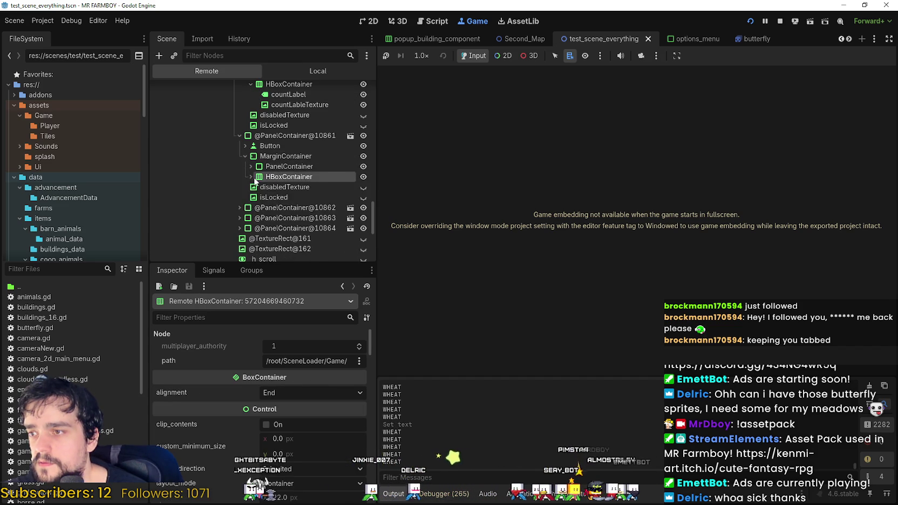
click(282, 188)
click(185, 411)
text(+999)
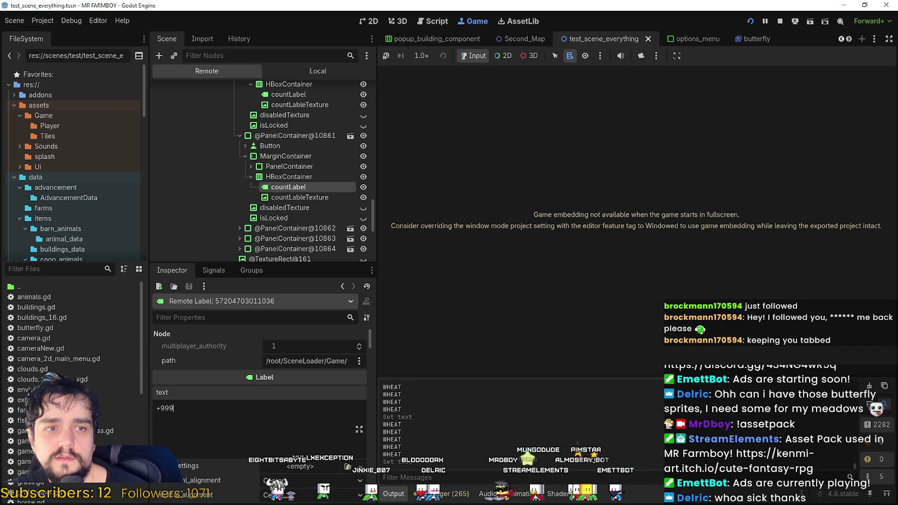
Edit the first slot's countLabel text, then bring the MR FARMBOY game window forward.
scroll(313, 181, up, 5)
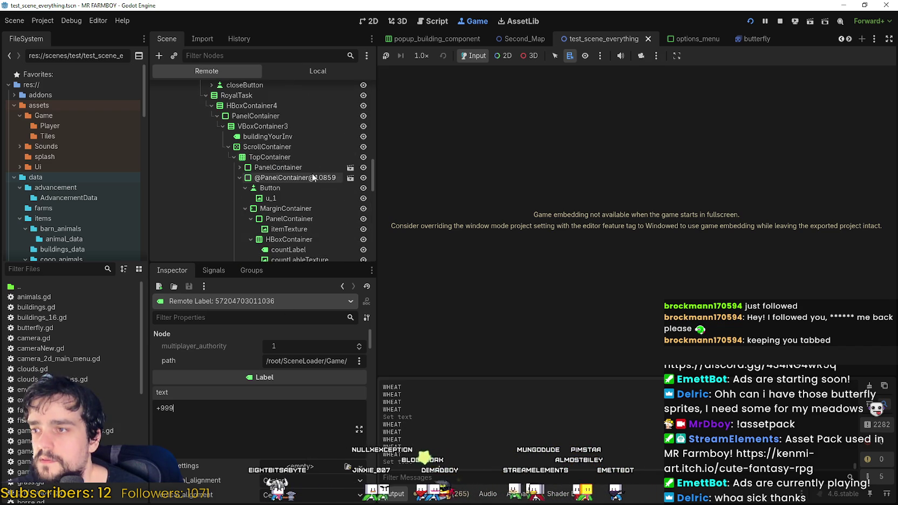
click(287, 169)
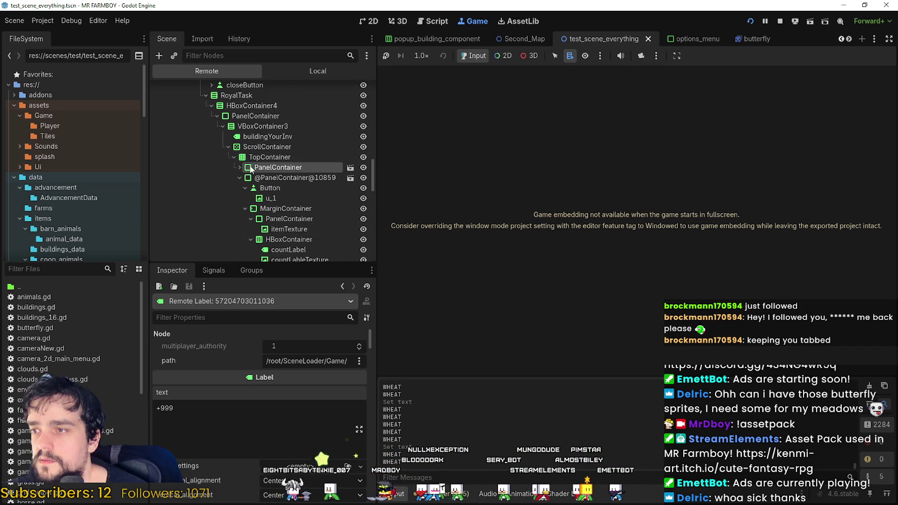
click(241, 168)
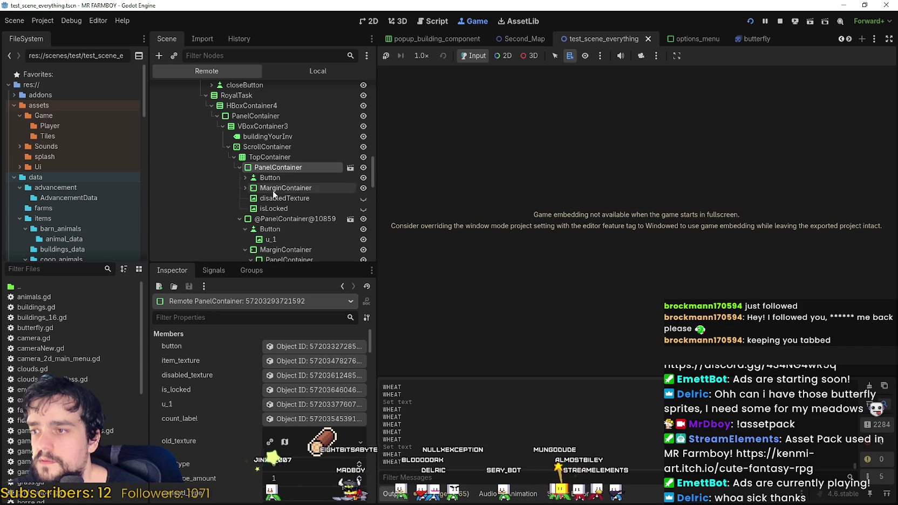
click(245, 187)
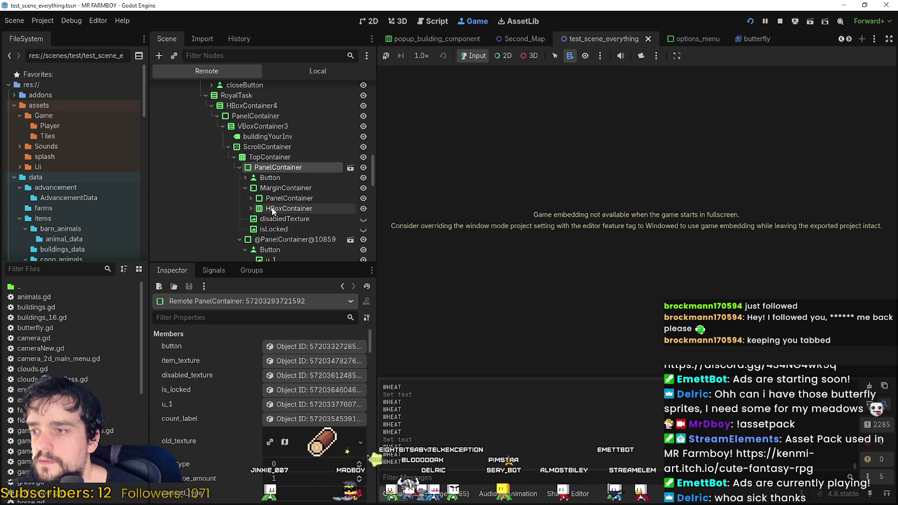
click(269, 208)
click(251, 208)
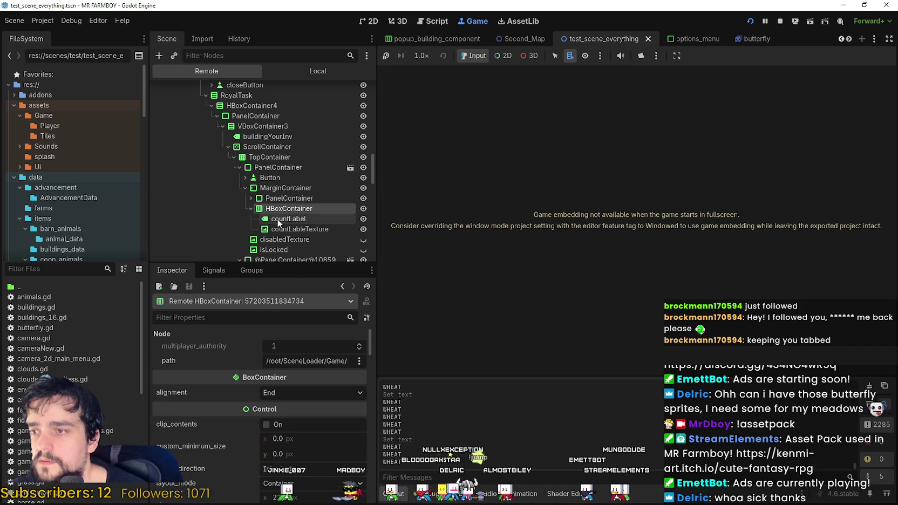
click(280, 218)
click(170, 413)
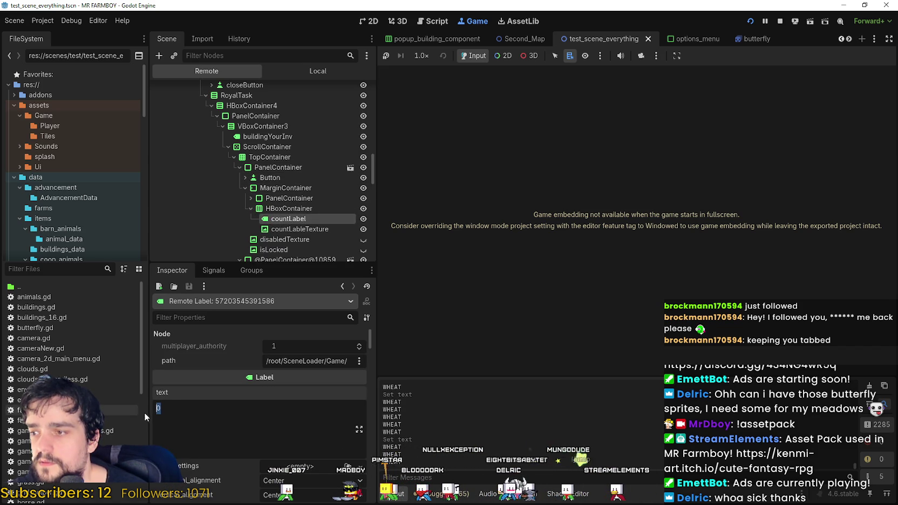
key(alt+Tab)
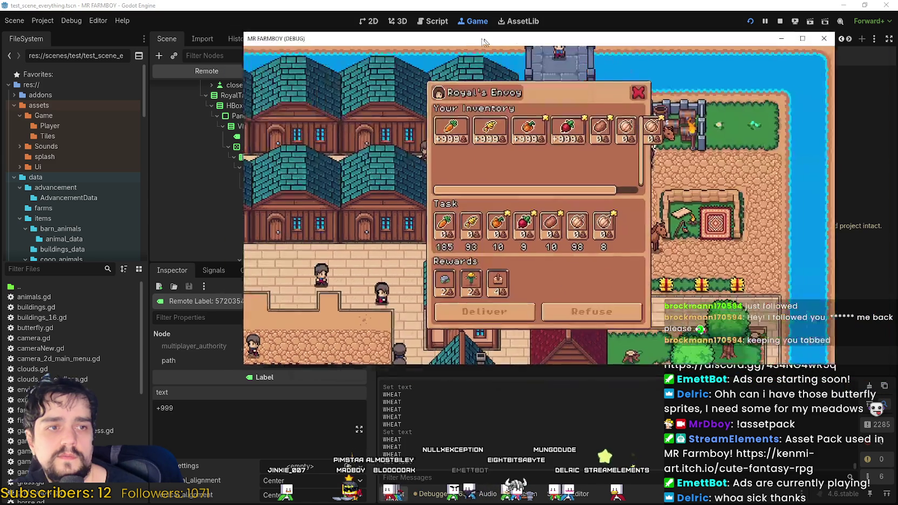
Shift the game window left, return to the editor, and select RoyalTask in the Remote tree.
drag(499, 32, 410, 32)
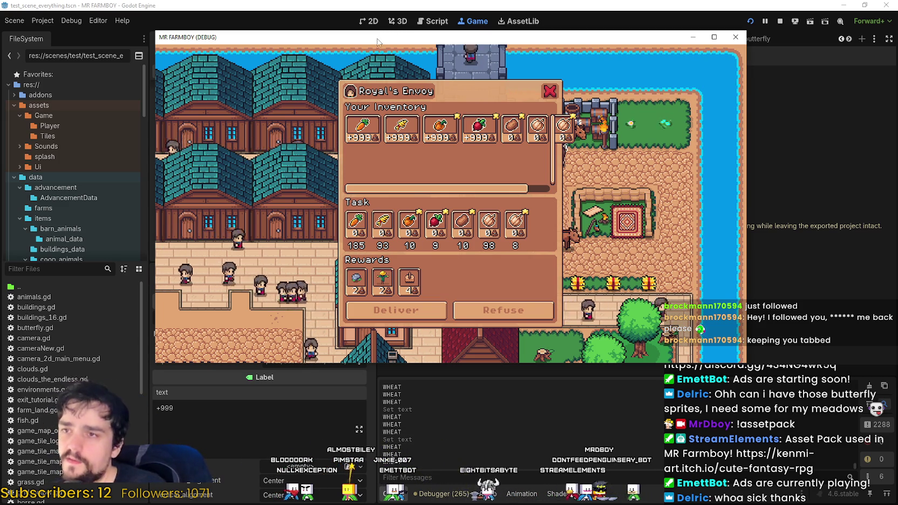
click(390, 31)
scroll(270, 157, up, 1)
click(242, 159)
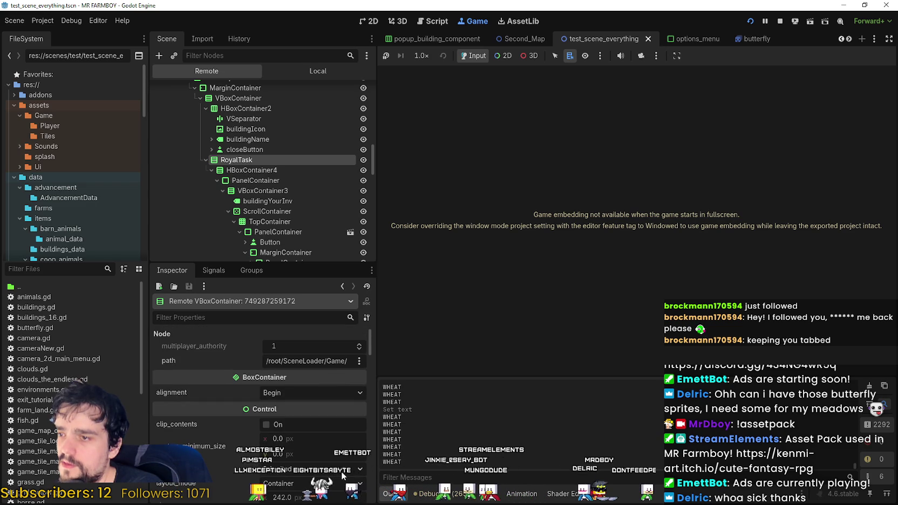
Collapse and re-expand HBoxContainer4 under RoyalTask in the live scene tree.
click(211, 170)
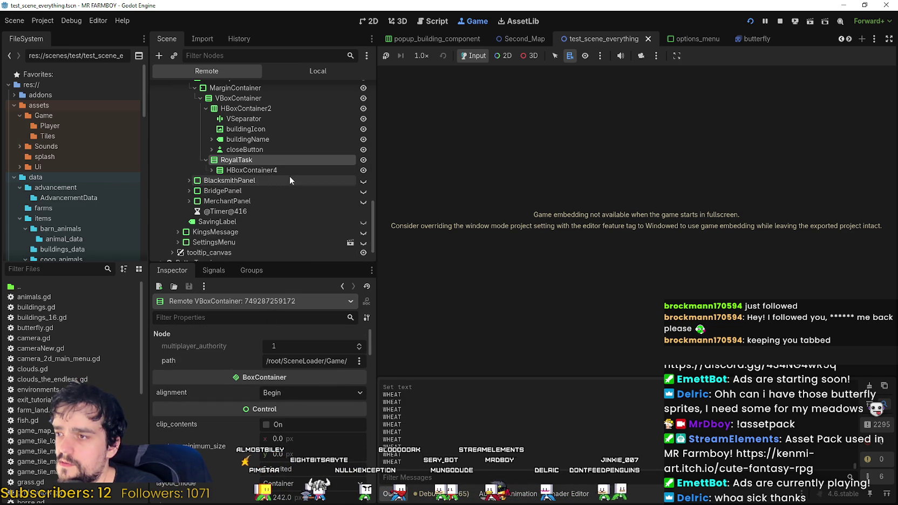
scroll(266, 152, up, 3)
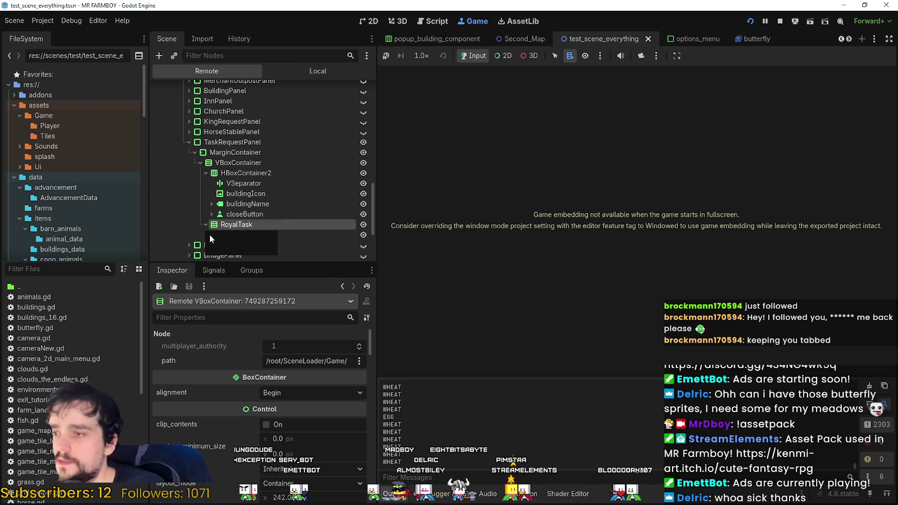
scroll(216, 227, down, 1)
scroll(248, 458, down, 4)
scroll(249, 458, up, 3)
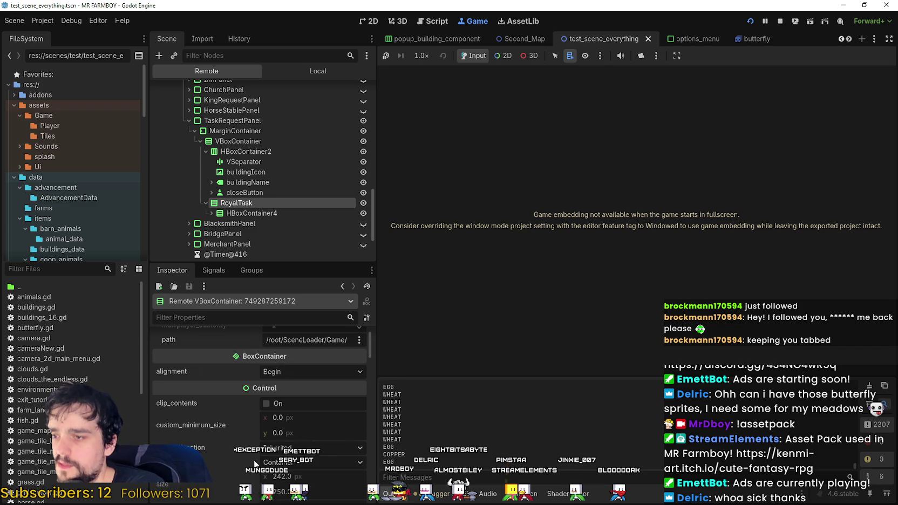
scroll(250, 454, down, 3)
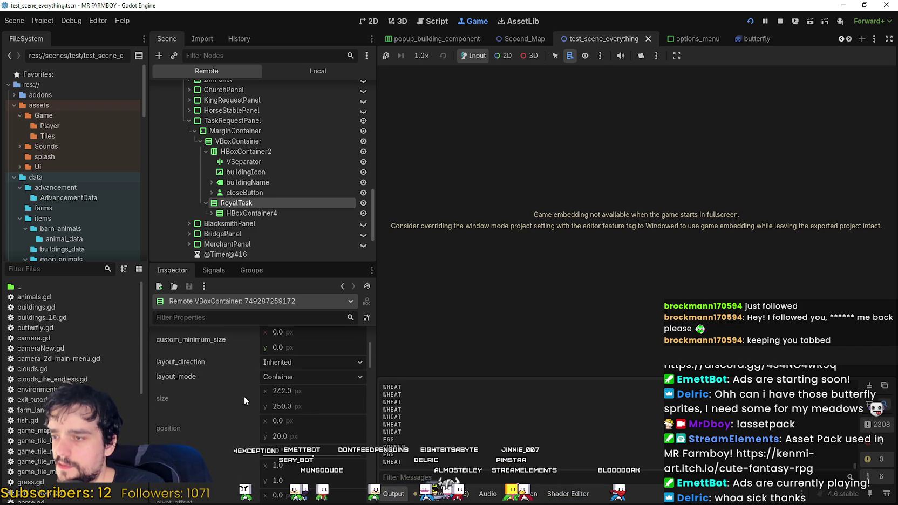
scroll(244, 396, up, 2)
click(212, 213)
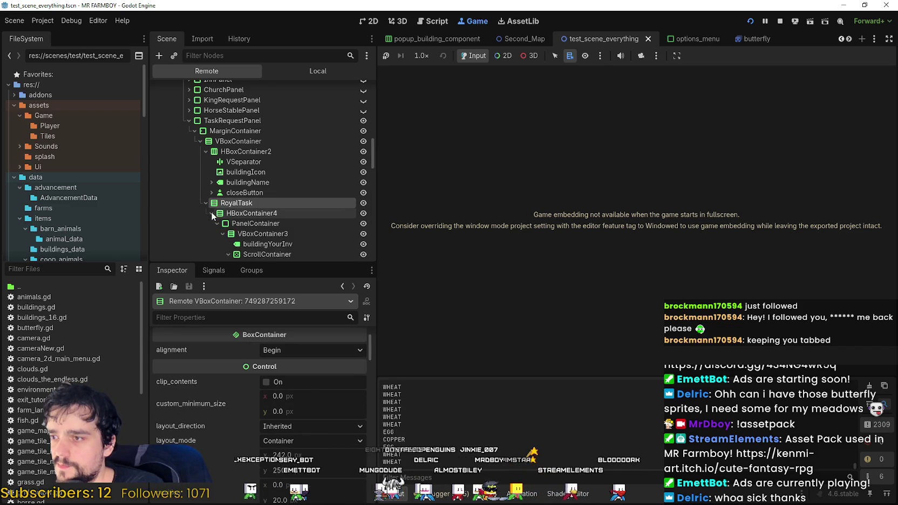
scroll(218, 210, down, 3)
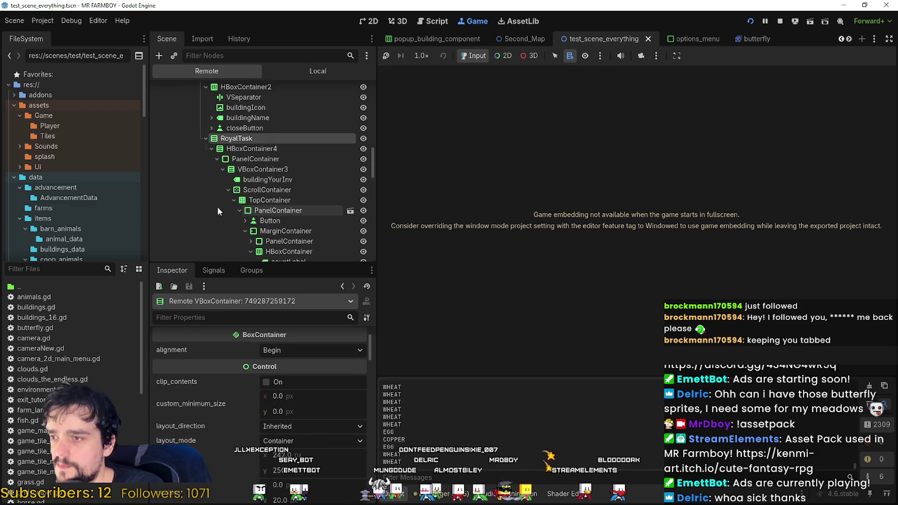
Inspect the ScrollContainer's live properties, then its TopContainer grid set to 8 columns.
click(291, 190)
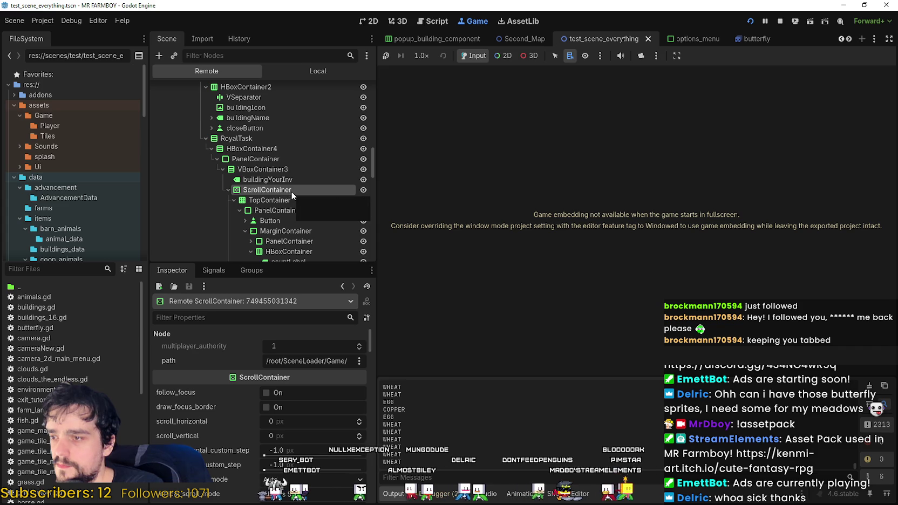
scroll(239, 379, down, 10)
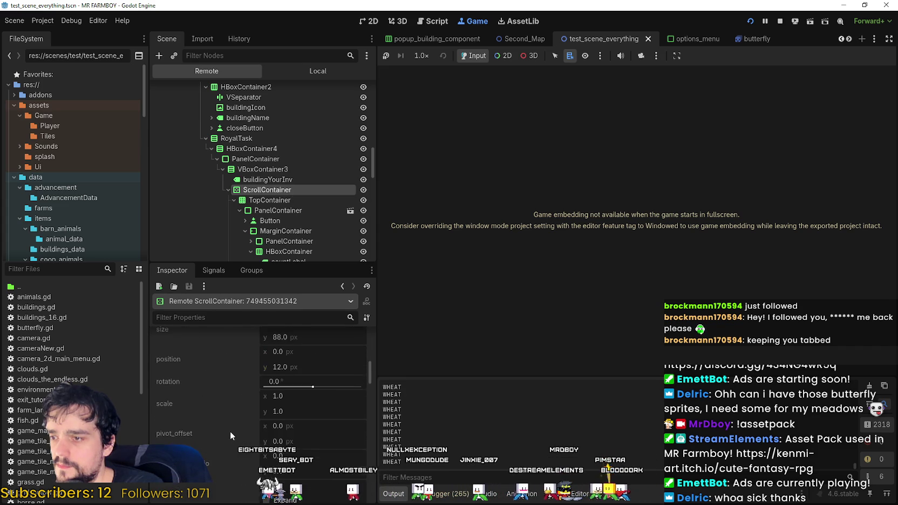
scroll(231, 429, down, 10)
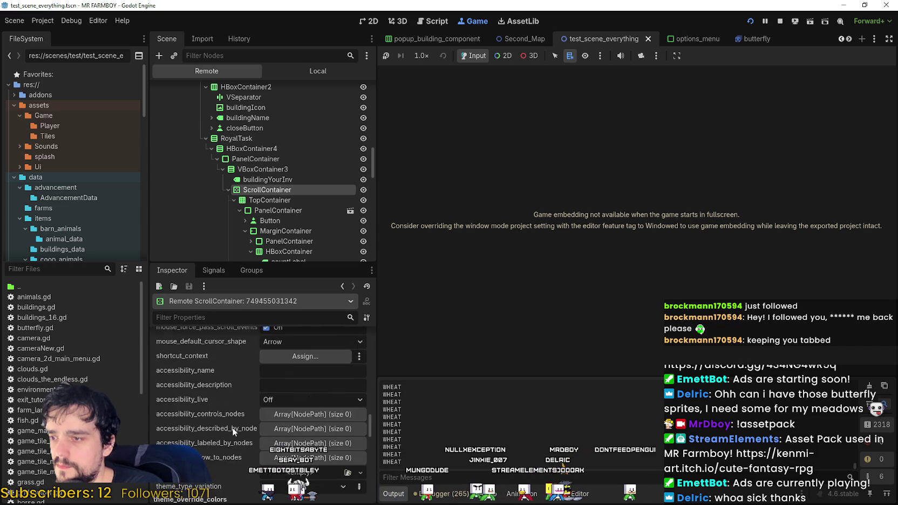
scroll(233, 429, down, 5)
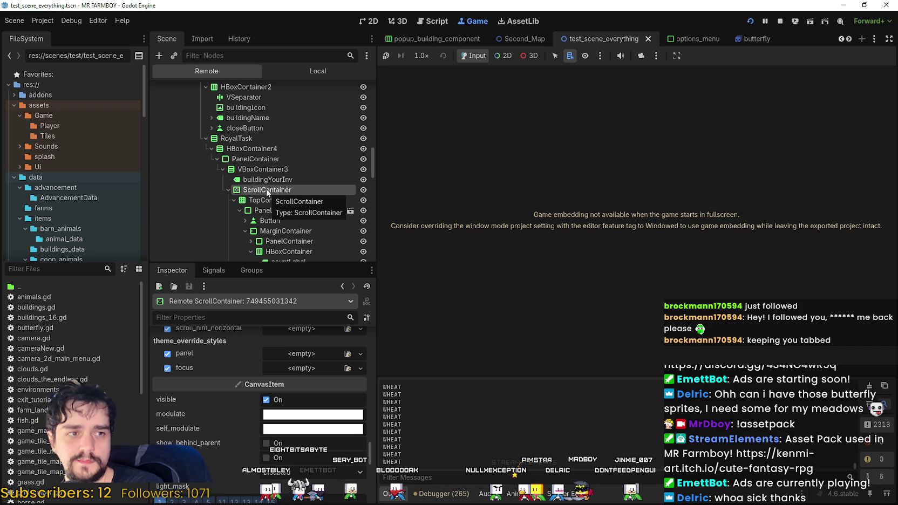
click(272, 202)
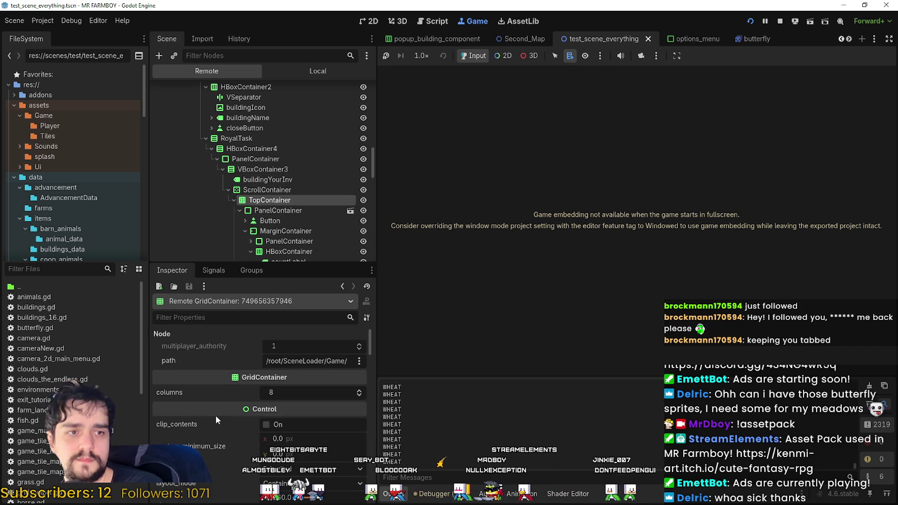
Lower the live TopContainer grid's columns down to 4, settle on 5, and toggle content clipping.
mouse_move(215, 415)
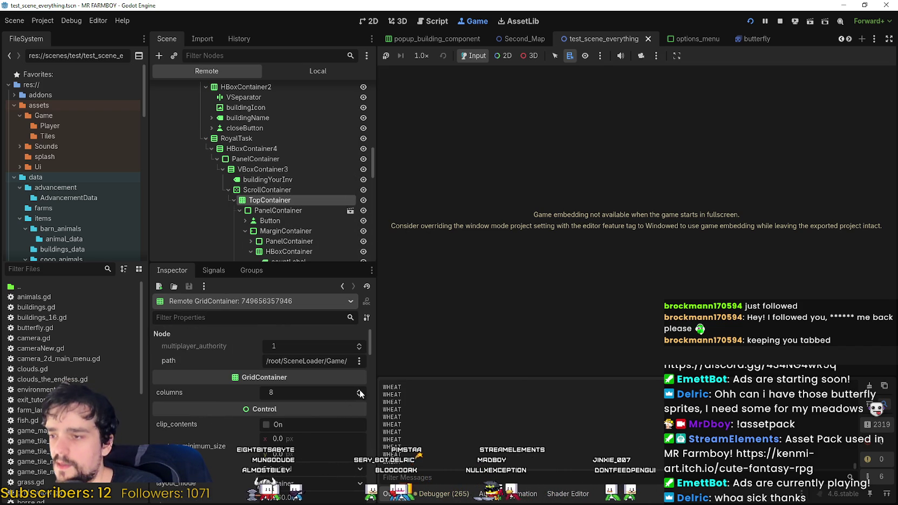
click(359, 395)
click(358, 395)
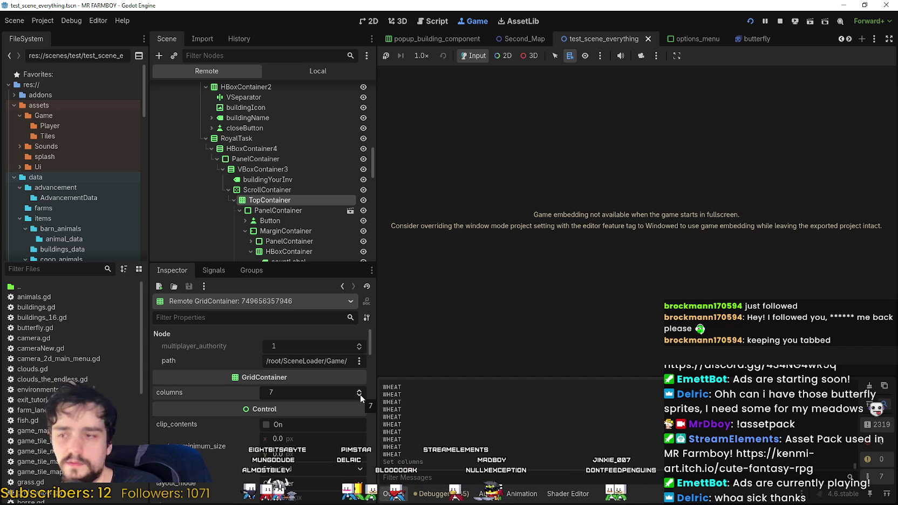
click(359, 395)
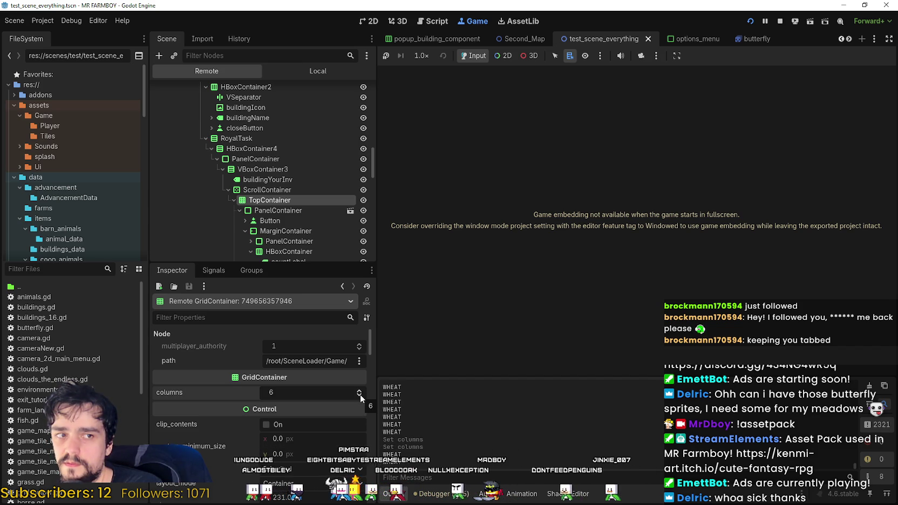
click(359, 395)
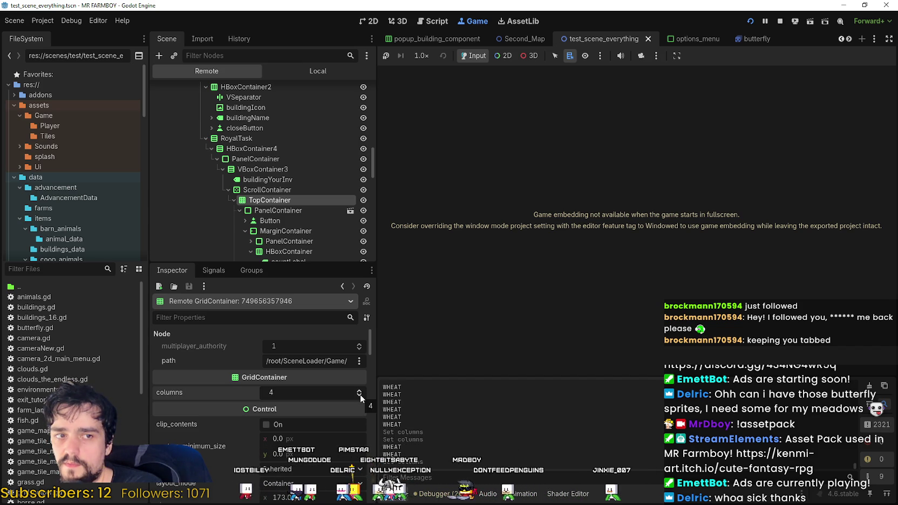
click(359, 390)
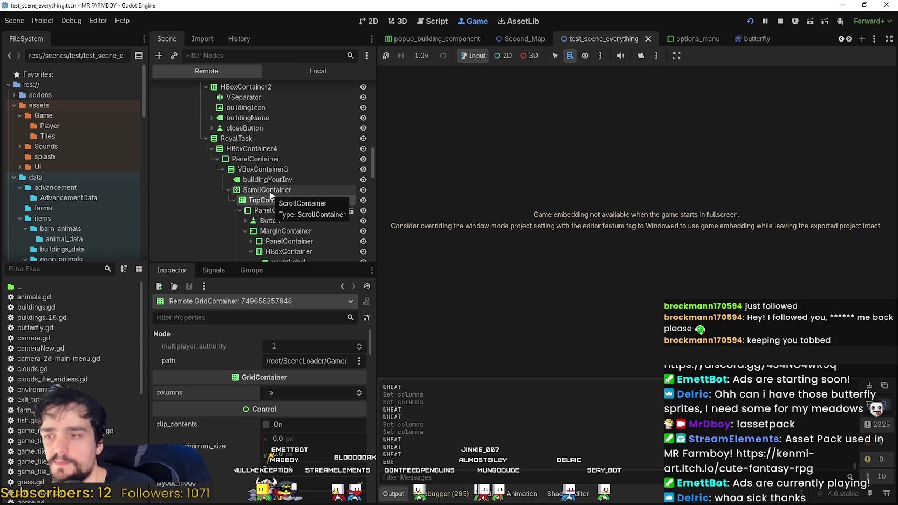
click(270, 200)
click(274, 425)
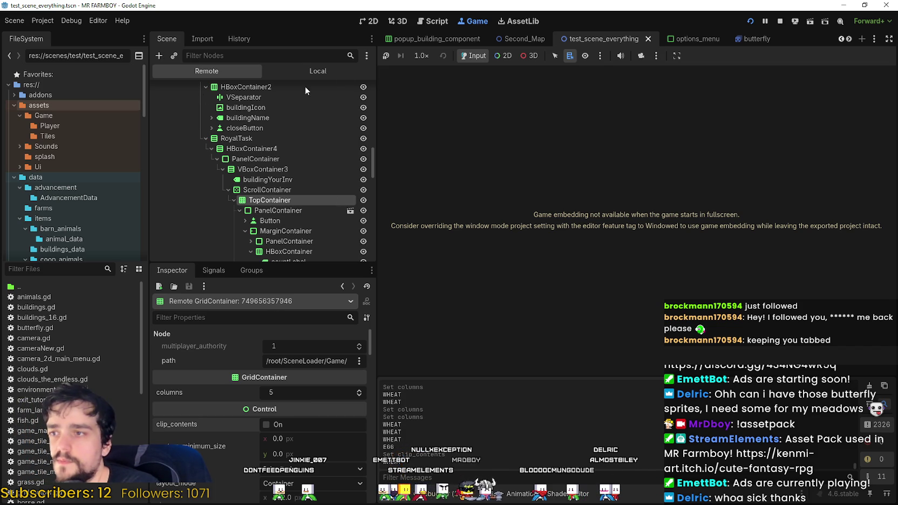
Filter the project files for 'game_' and open the game_screen scene.
click(332, 72)
click(42, 268)
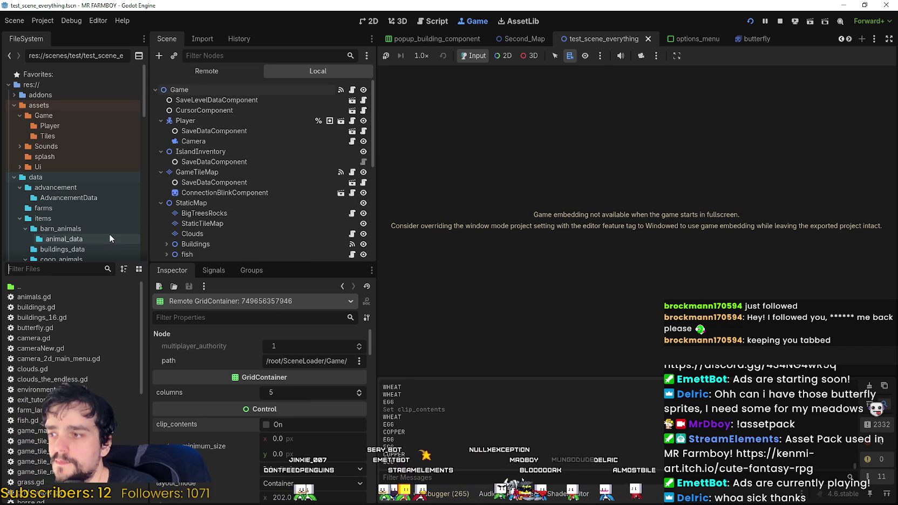
text(game_)
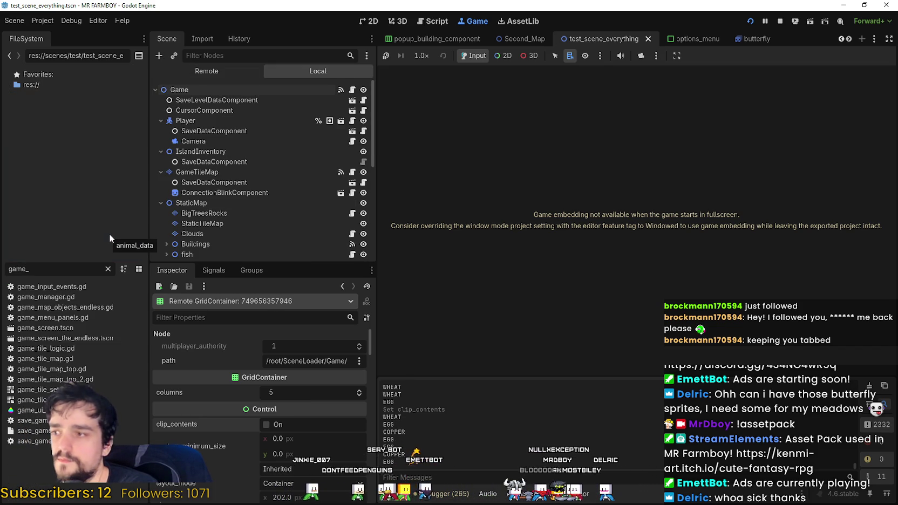
double_click(70, 327)
Set the game_screen scene's TopContainer grid to 5 columns.
scroll(250, 175, down, 10)
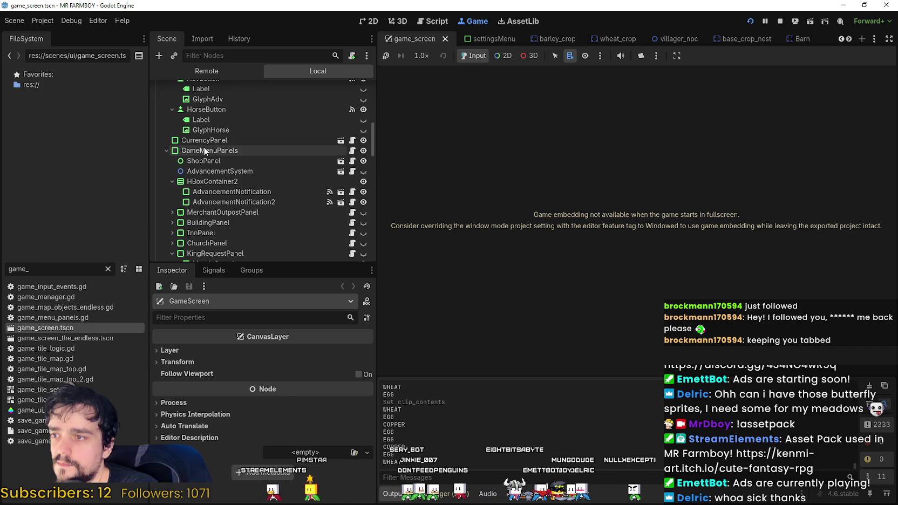
scroll(248, 221, down, 5)
scroll(262, 219, down, 2)
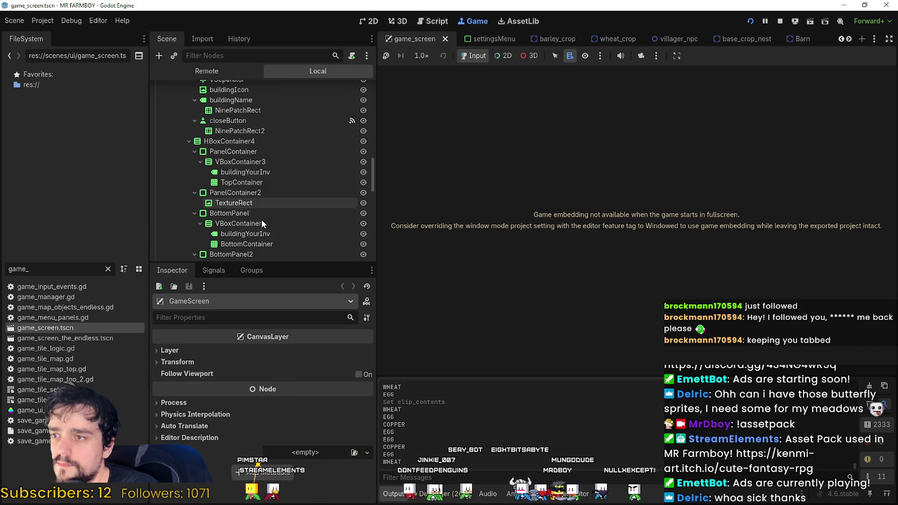
scroll(166, 126, down, 5)
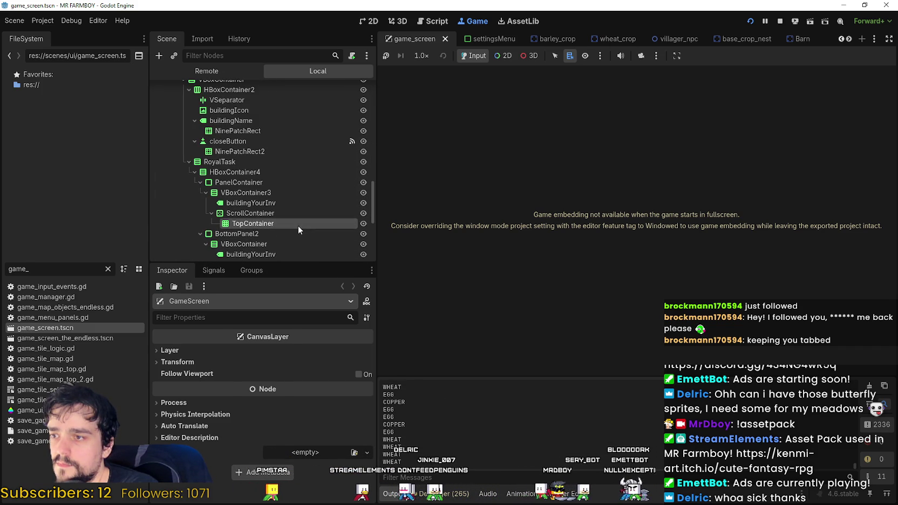
click(298, 225)
click(359, 353)
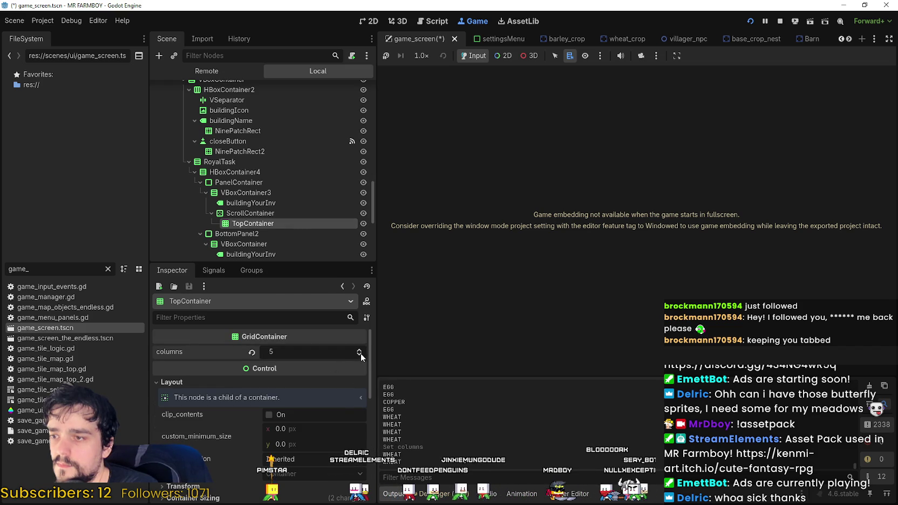
click(360, 354)
Reduce KingRequestPanel's TopContainer grid to 7 columns and save game_screen.tscn.
scroll(301, 199, up, 2)
scroll(286, 178, up, 1)
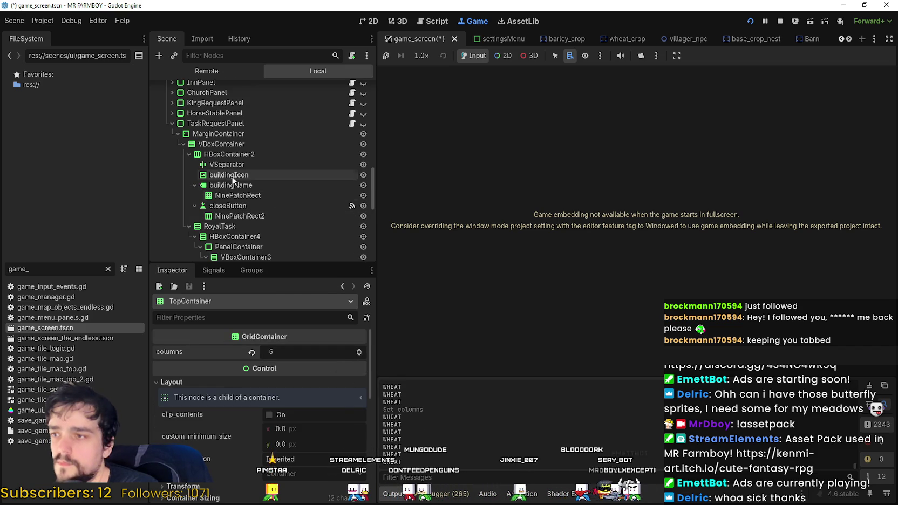
click(170, 123)
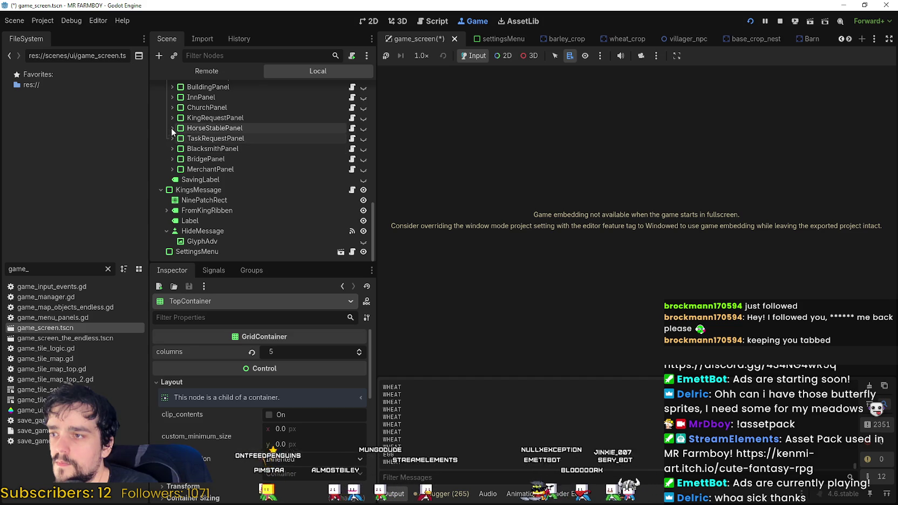
click(171, 118)
scroll(224, 188, down, 2)
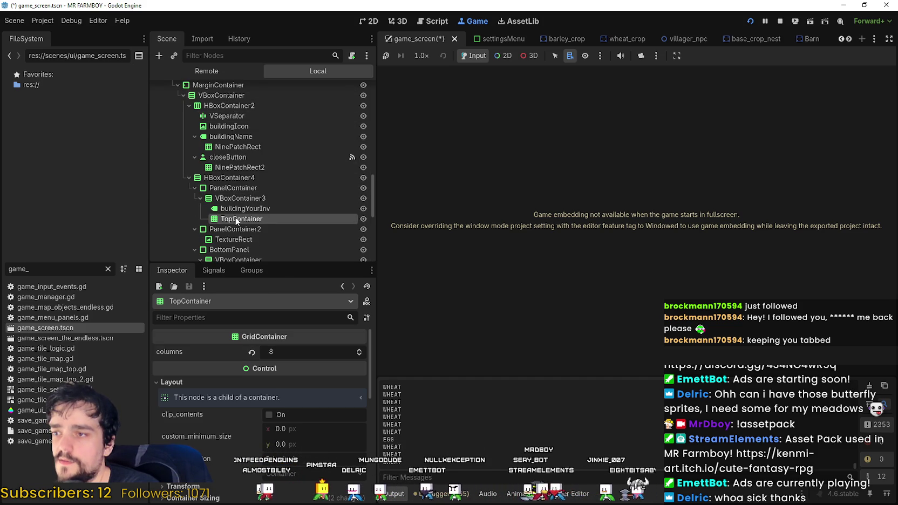
click(360, 350)
click(359, 350)
click(359, 351)
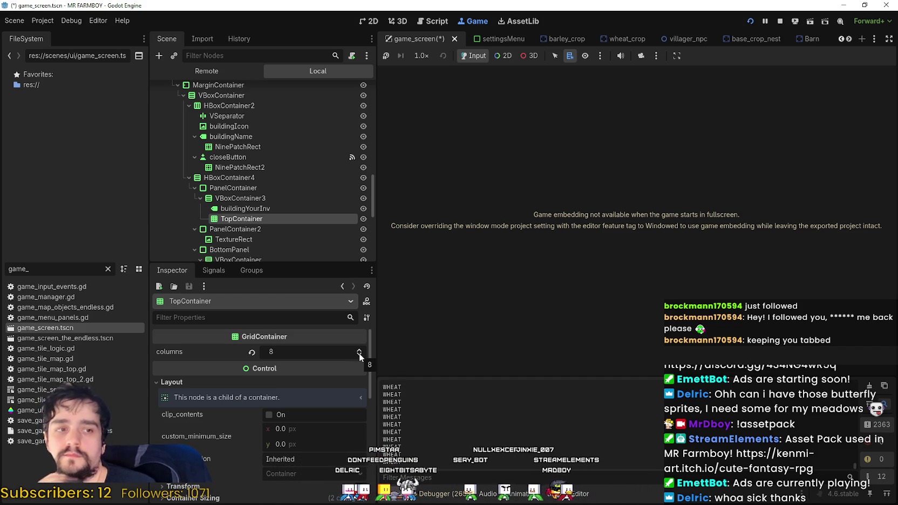
click(359, 354)
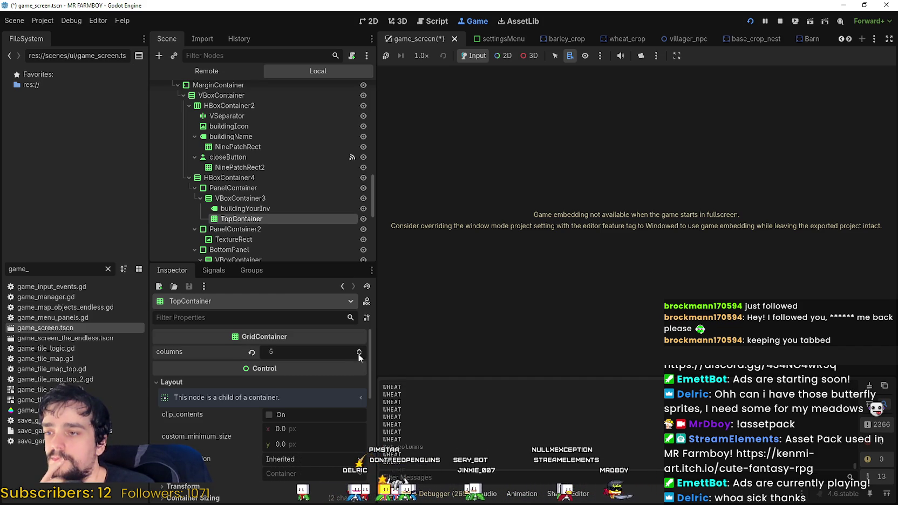
key(ctrl+s)
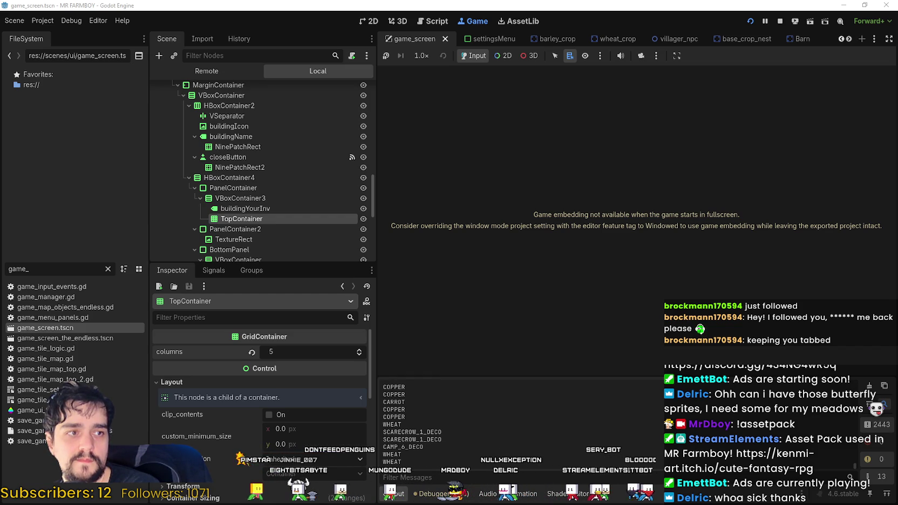
Stop the running MR FARMBOY game and launch File Explorer with Win+E.
click(780, 22)
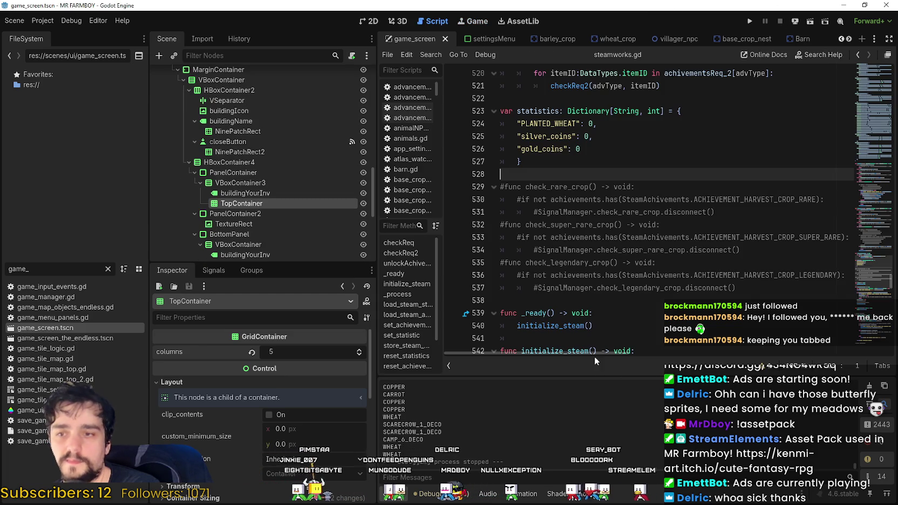
click(589, 297)
scroll(324, 215, down, 5)
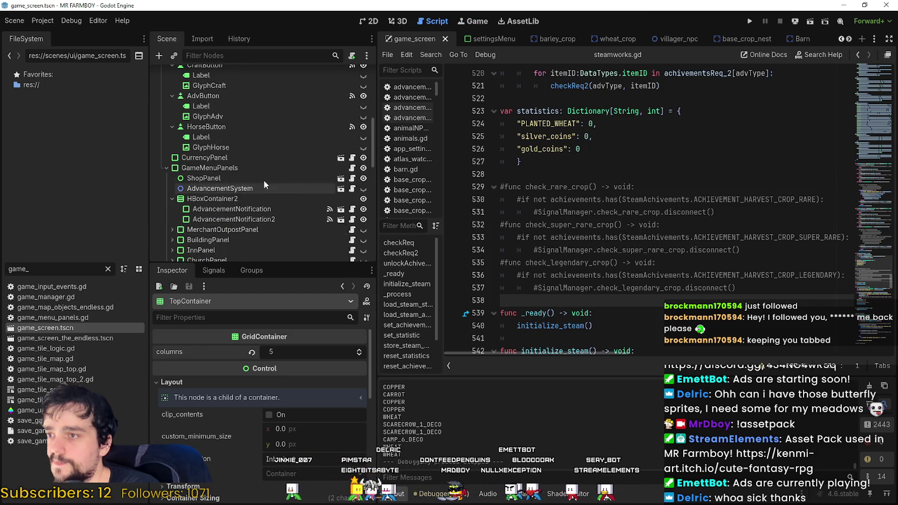
scroll(263, 183, up, 6)
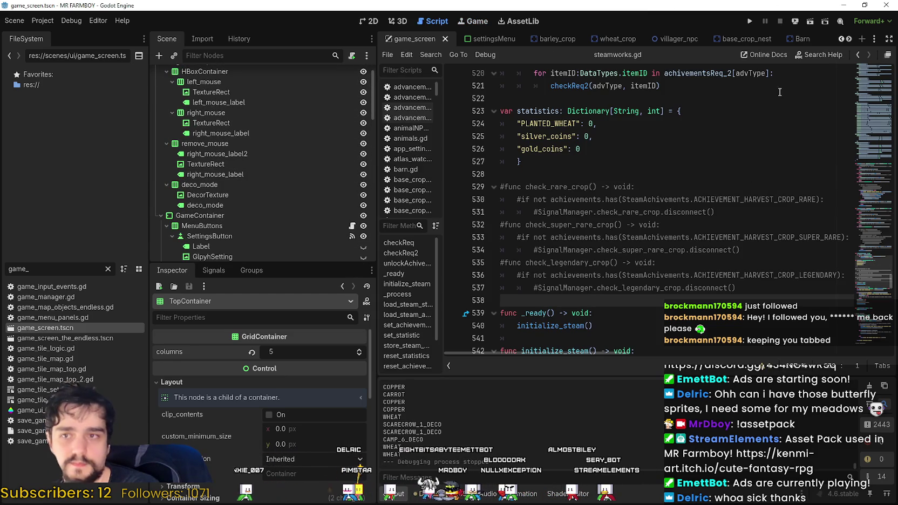
scroll(264, 177, down, 5)
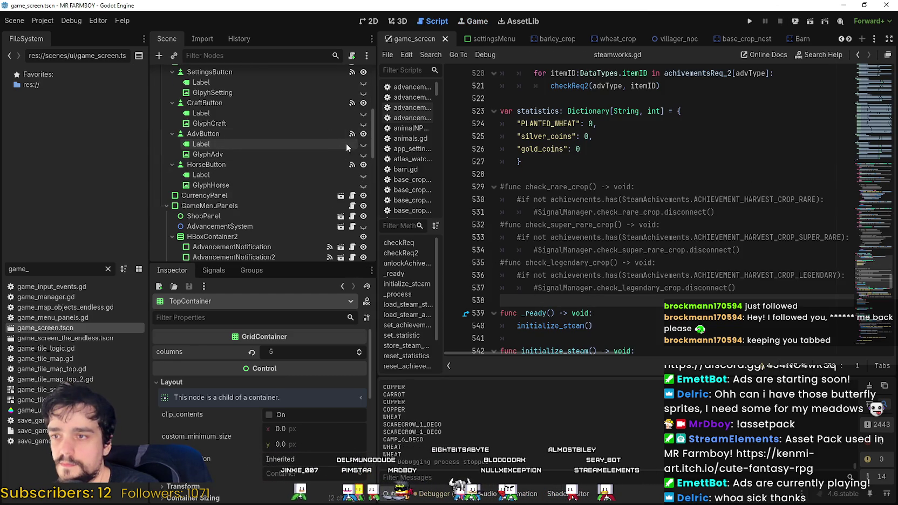
scroll(372, 131, up, 8)
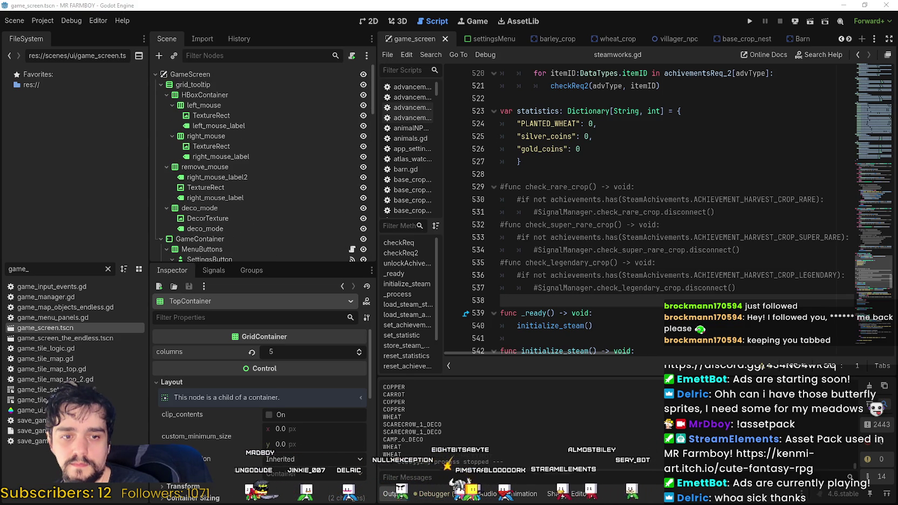
key(super+e)
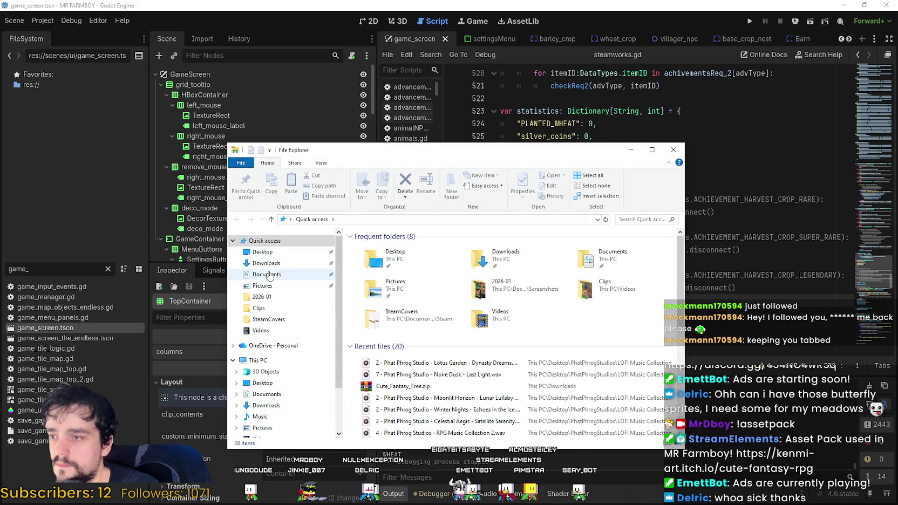
Navigate to Documents\GitHub\GodotExportTemplates\Steam\NewExport.
click(267, 275)
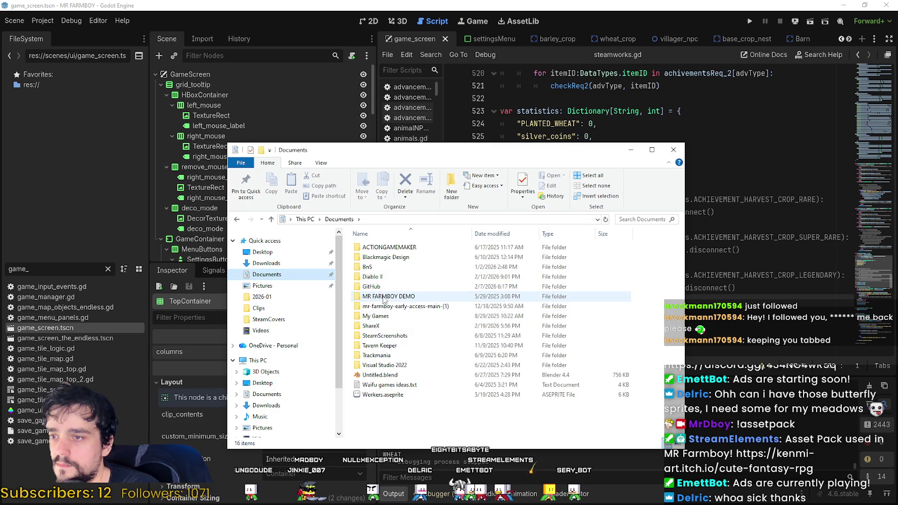
double_click(384, 286)
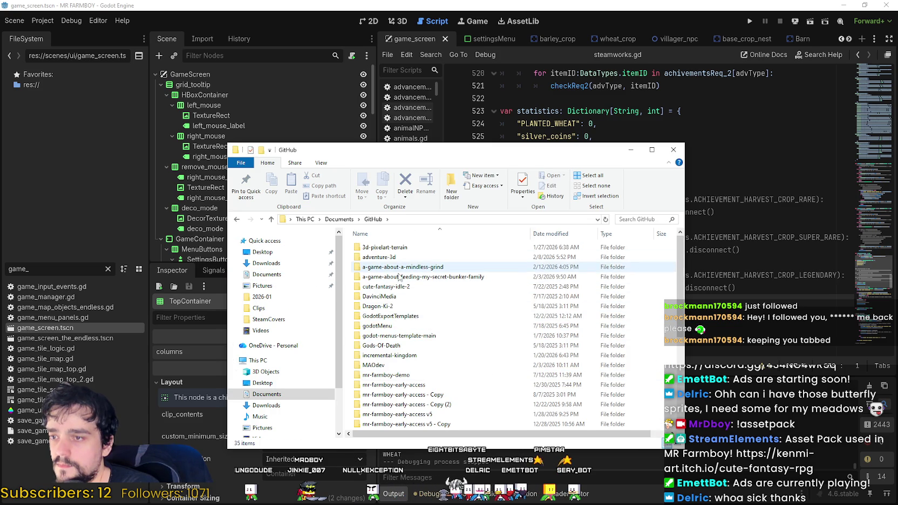
double_click(554, 315)
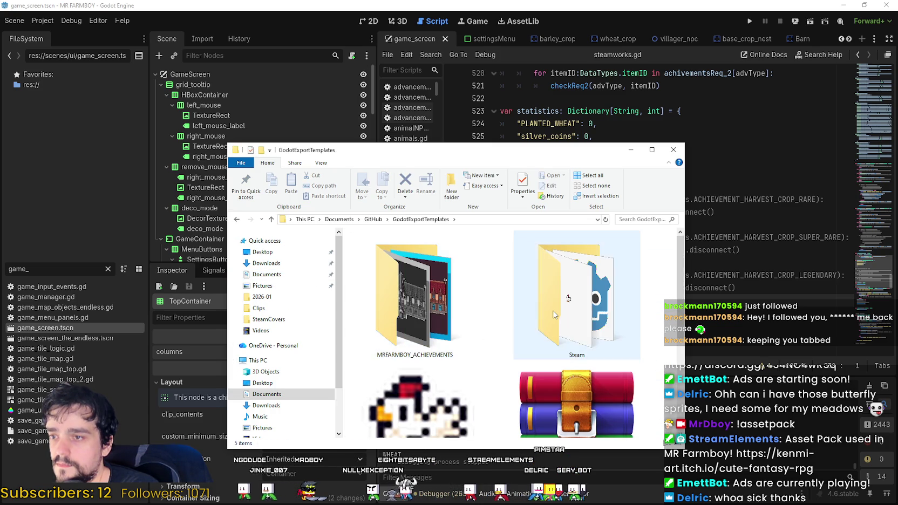
double_click(554, 314)
click(441, 311)
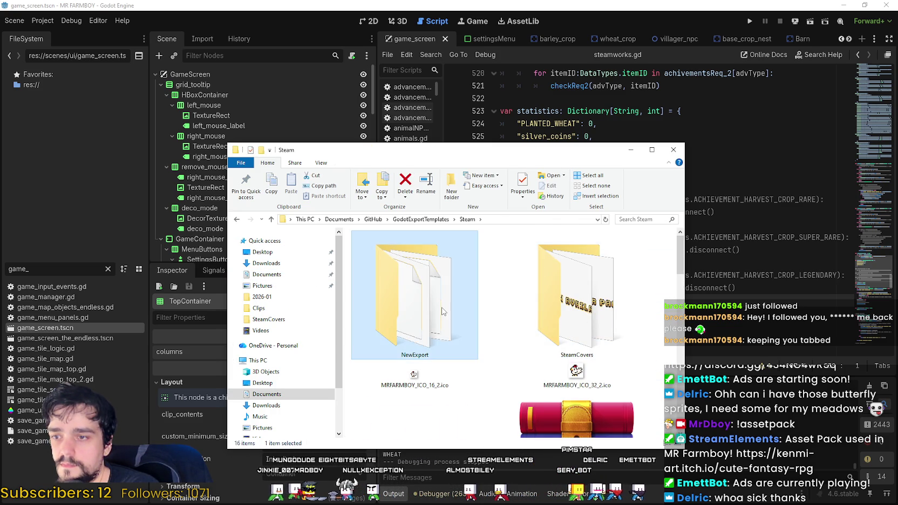
double_click(442, 312)
Delete the six old export files and move the Explorer window to the right.
mouse_move(663, 337)
mouse_down()
mouse_move(636, 320)
mouse_move(380, 265)
mouse_up()
right_click(382, 270)
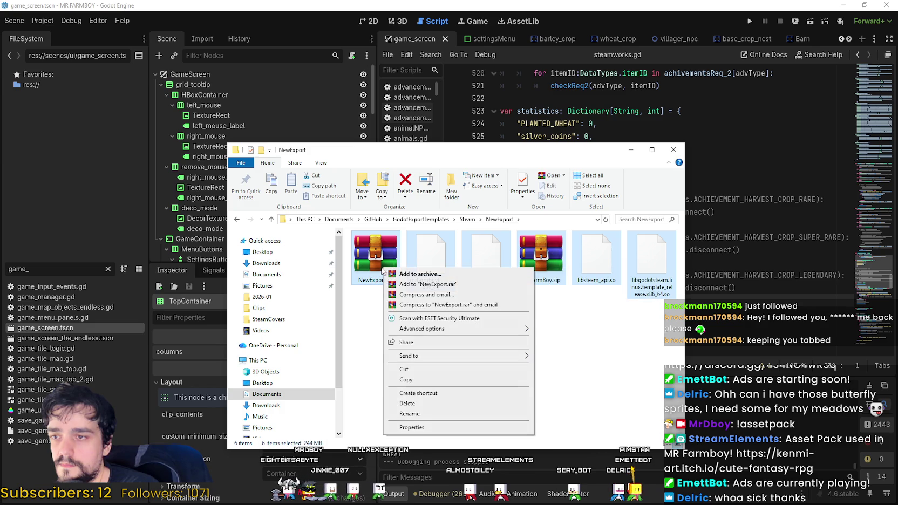
click(407, 403)
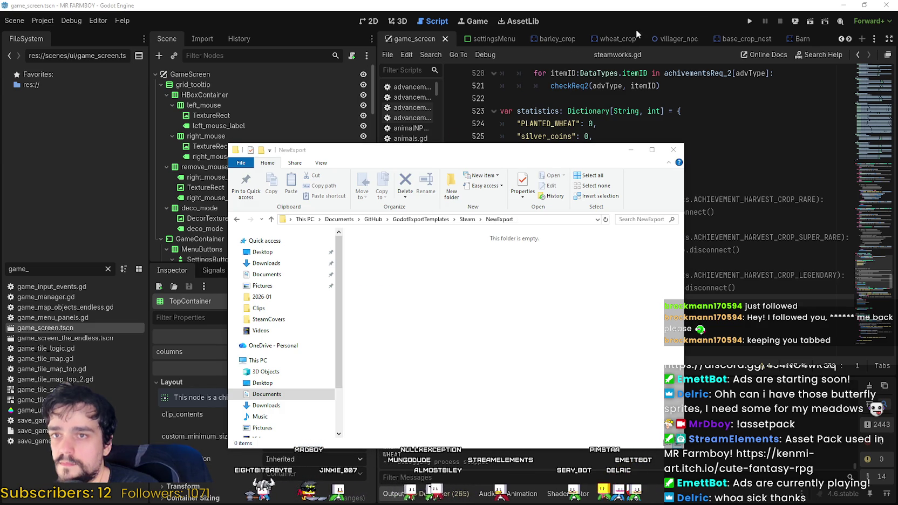
drag(377, 154, 584, 145)
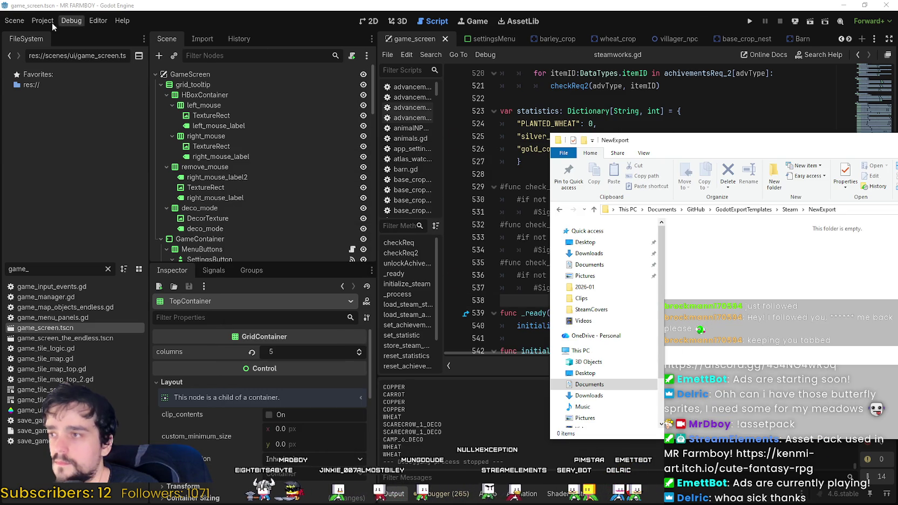
Export the Windows Desktop build as MrFarmBoy.zip.
click(52, 23)
click(57, 81)
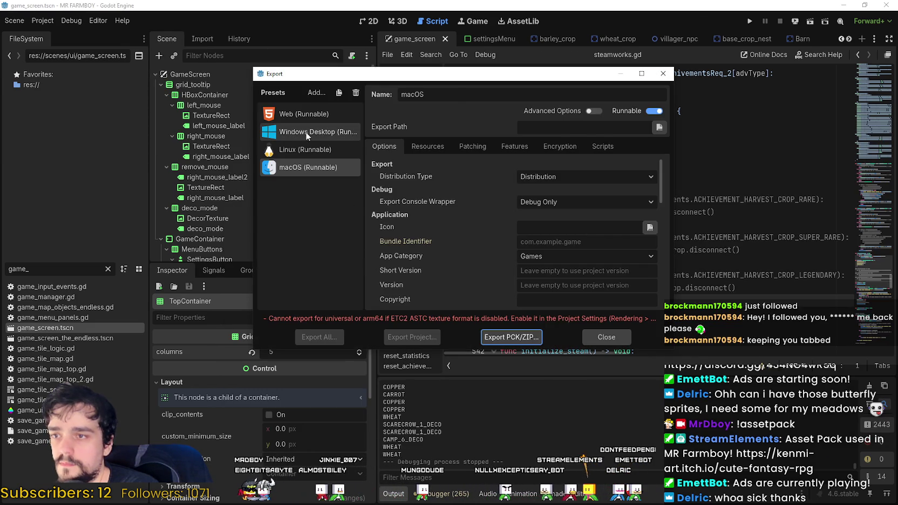
click(305, 131)
click(426, 337)
click(366, 402)
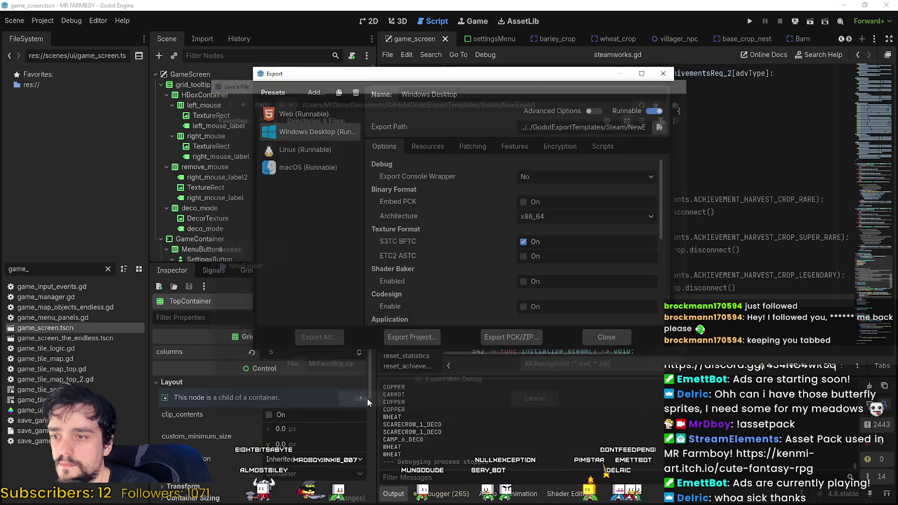
Export the Linux build into the NewExport folder.
key(alt+Tab)
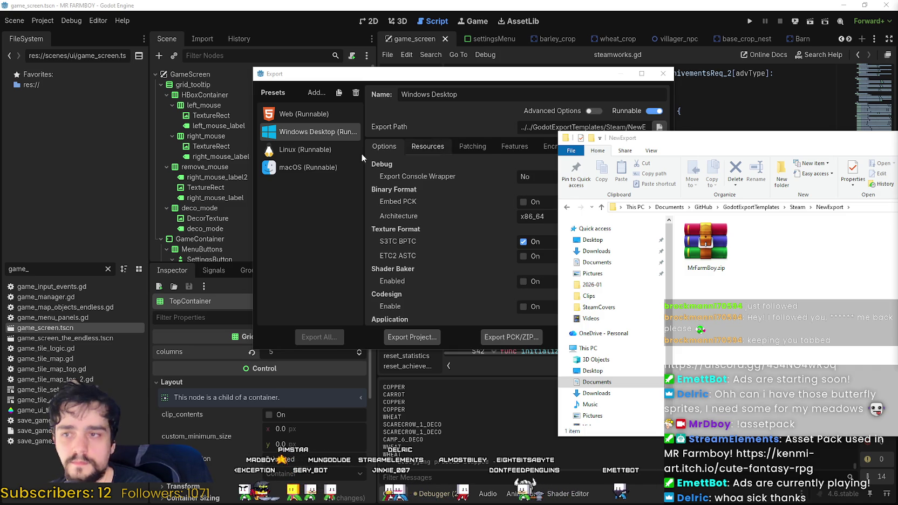
click(304, 150)
click(432, 339)
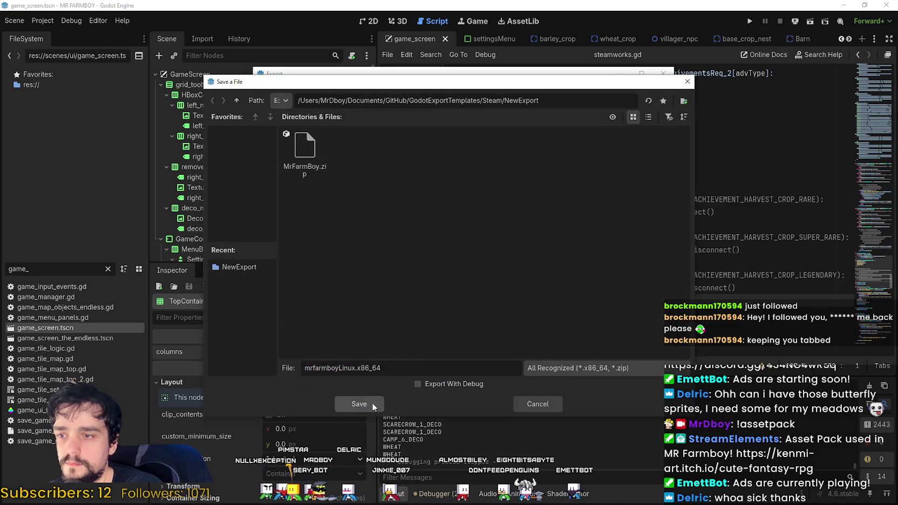
click(372, 402)
Open MrFarmBoy.zip with WinRAR.
mouse_move(648, 137)
mouse_down()
mouse_move(483, 220)
mouse_move(456, 168)
mouse_up()
double_click(625, 273)
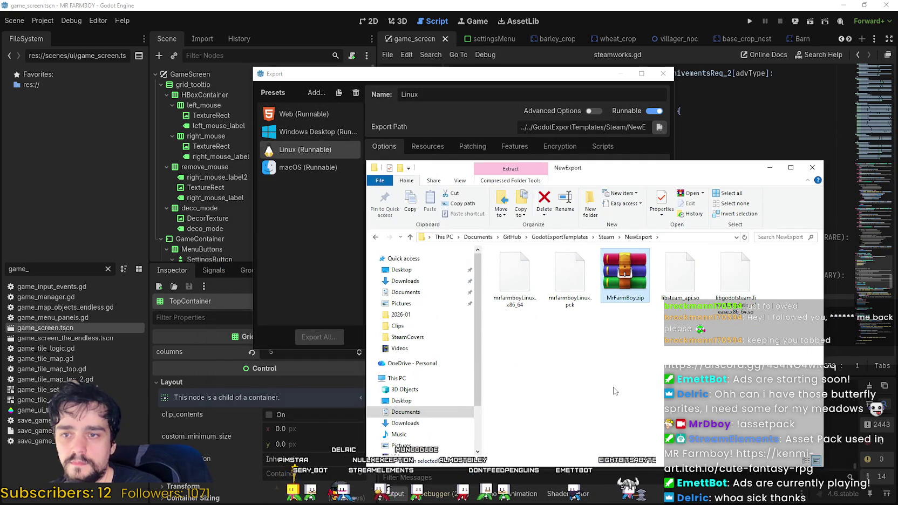
click(499, 352)
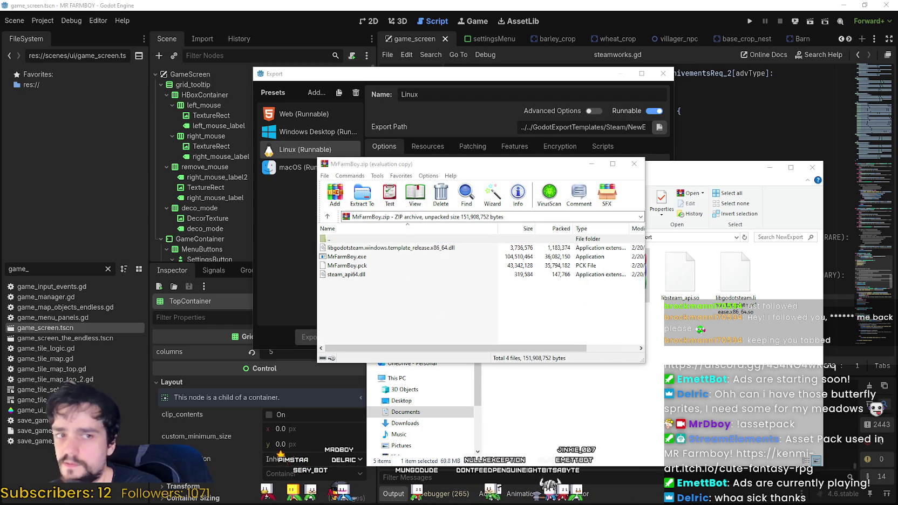
Pack the four Linux export files into a ZIP named NewExport.zip, then close WinRAR.
double_click(333, 239)
drag(397, 318, 386, 257)
click(333, 196)
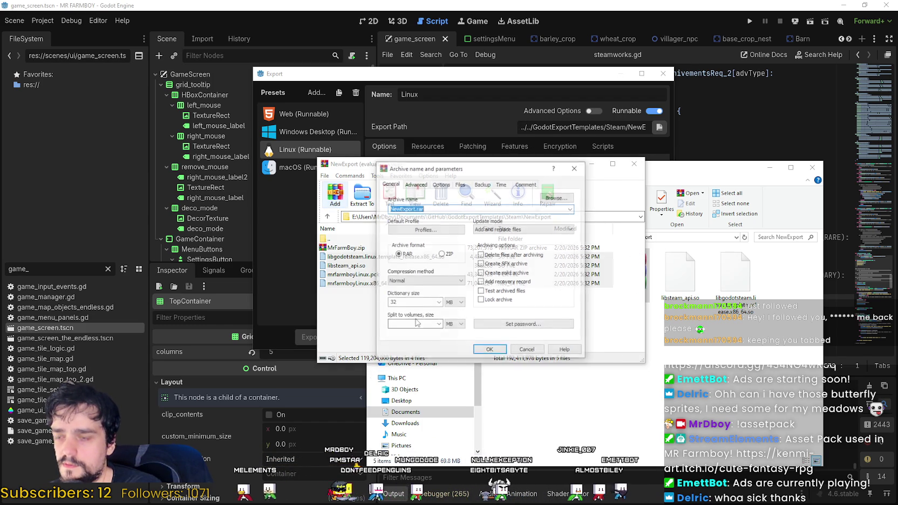
click(441, 253)
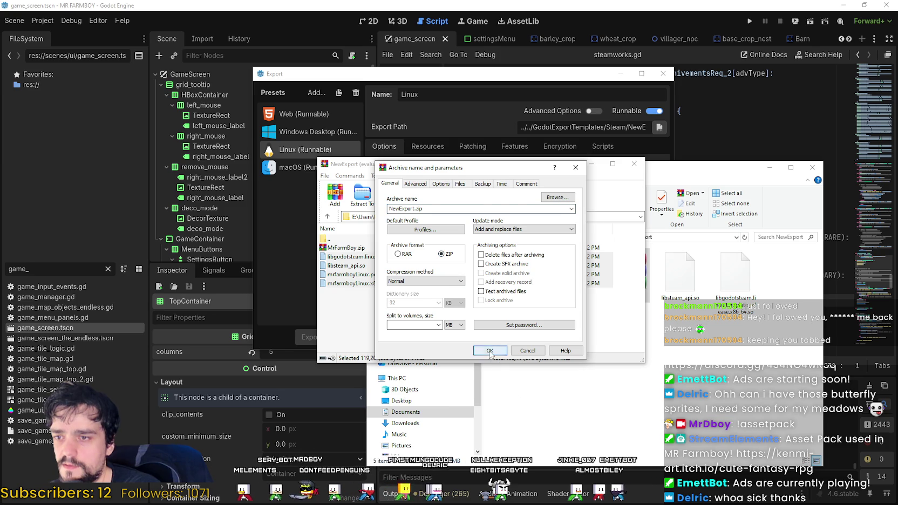
click(490, 350)
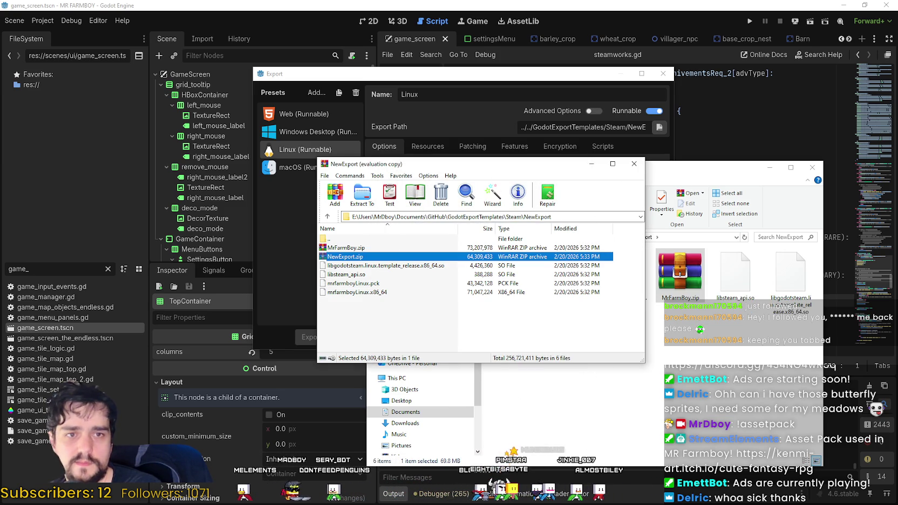
click(634, 163)
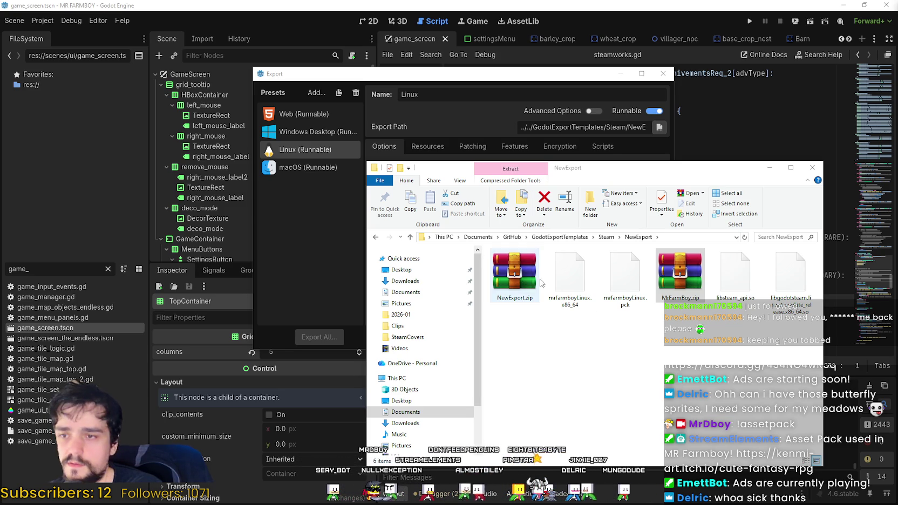
Close the NewExport Explorer window and dismiss Godot's Export dialog with Escape.
click(514, 273)
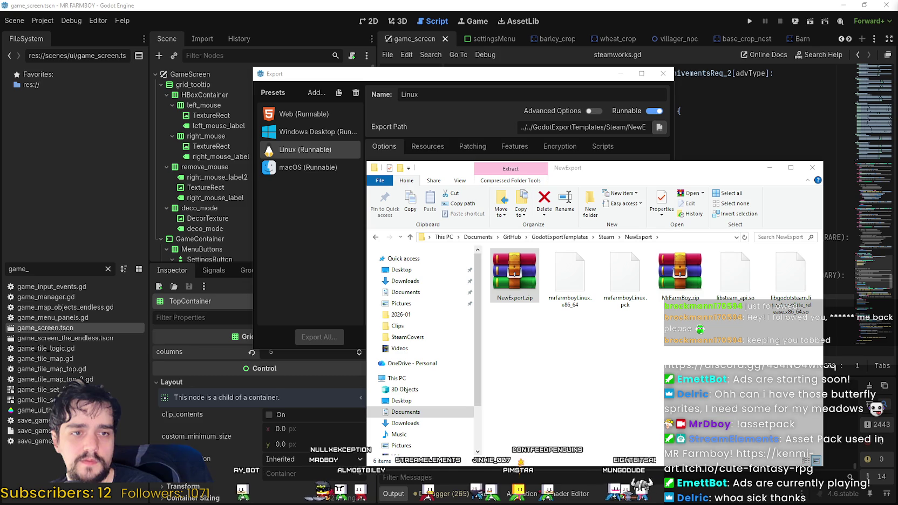
click(620, 345)
click(811, 167)
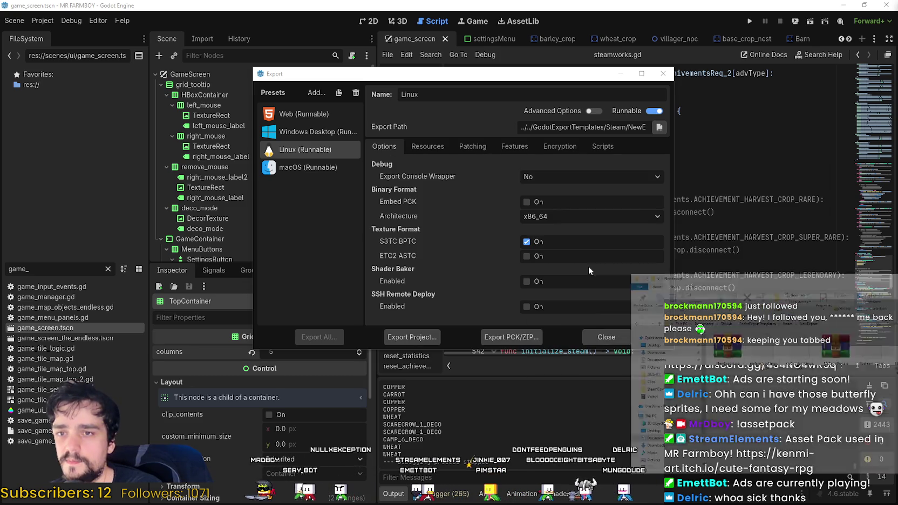
key(Escape)
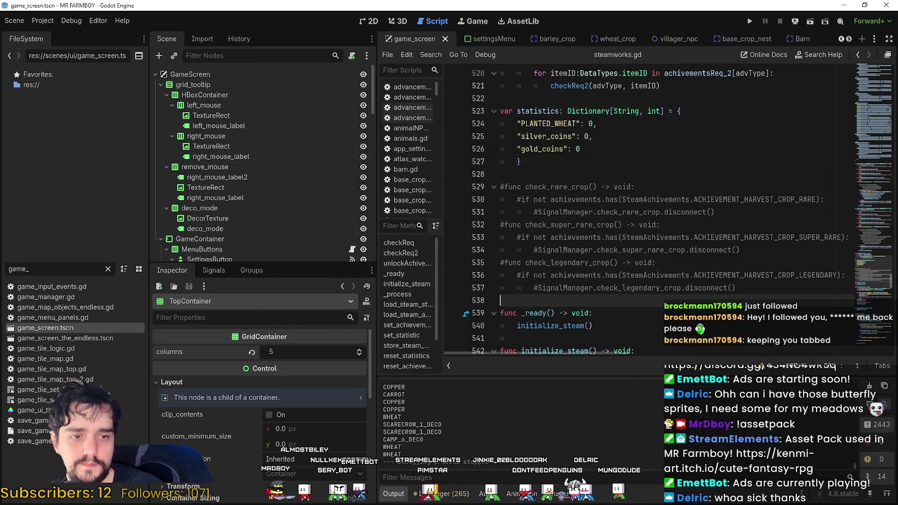
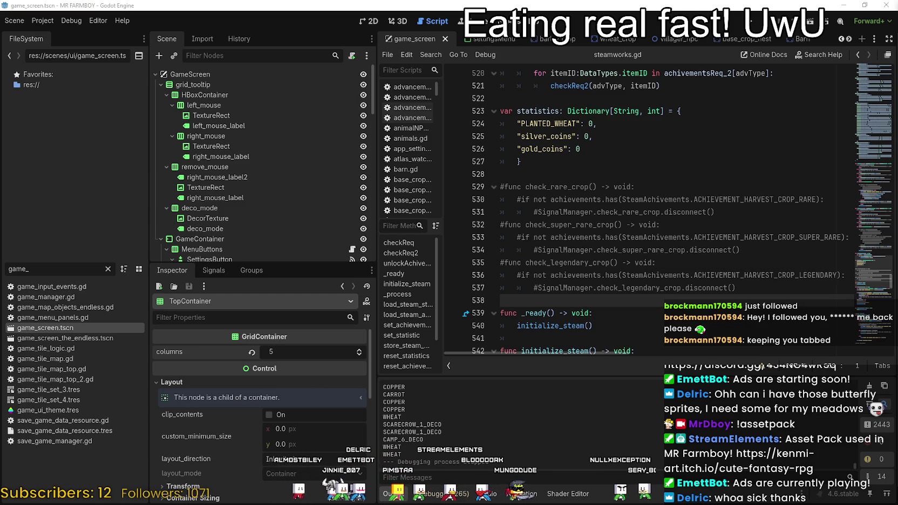
Bring the SteamDB MR FARMBOY charts page in front of the Godot editor.
key(alt+Tab)
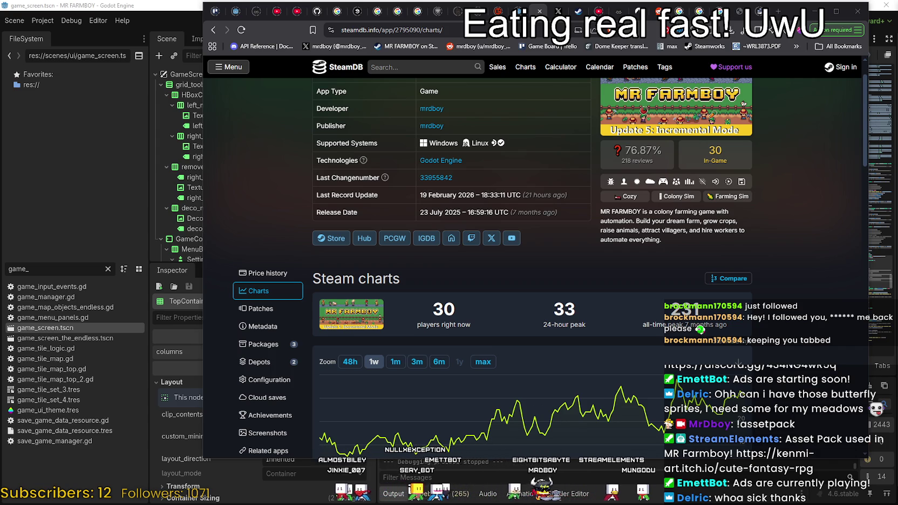
Bring the MR FARMBOY Steam store page forward, then go to the Shelldiver YouTube results.
key(alt+Tab)
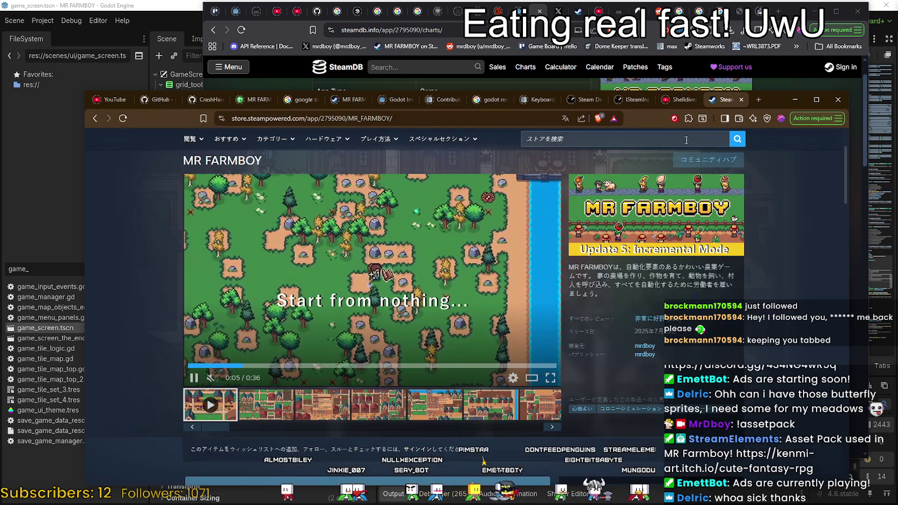
click(675, 100)
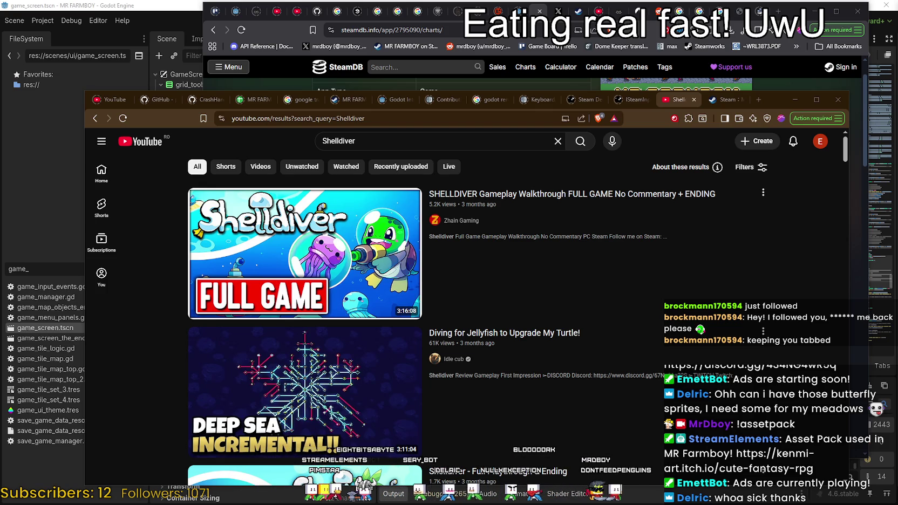
Open the Zhain Gaming channel from the search results in a new tab.
mouse_move(460, 225)
right_click(460, 224)
click(477, 231)
click(680, 100)
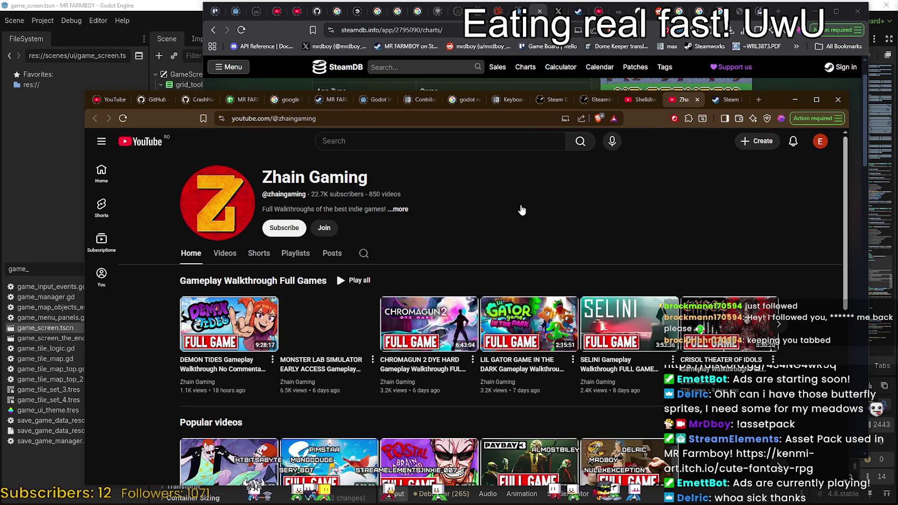
Browse Zhain Gaming's uploaded videos, then return to the channel home page.
click(225, 254)
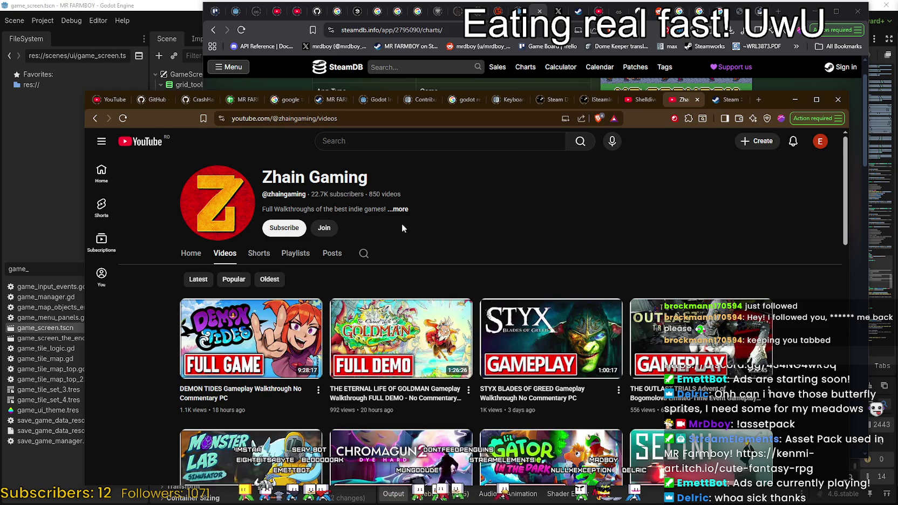
scroll(506, 184, down, 1)
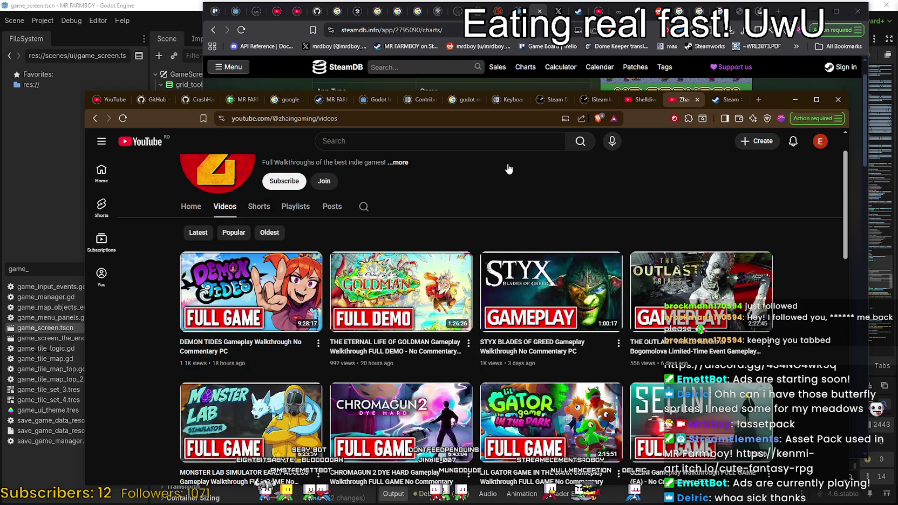
scroll(508, 169, down, 3)
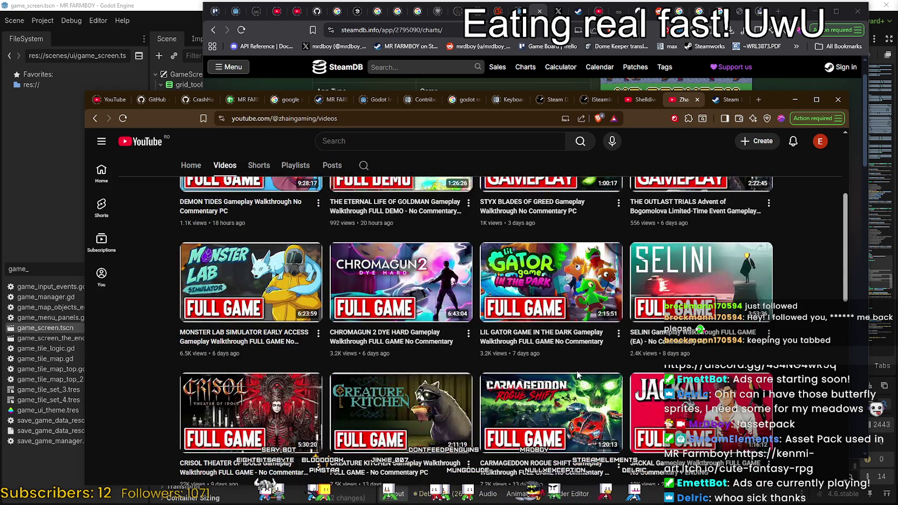
scroll(581, 370, up, 3)
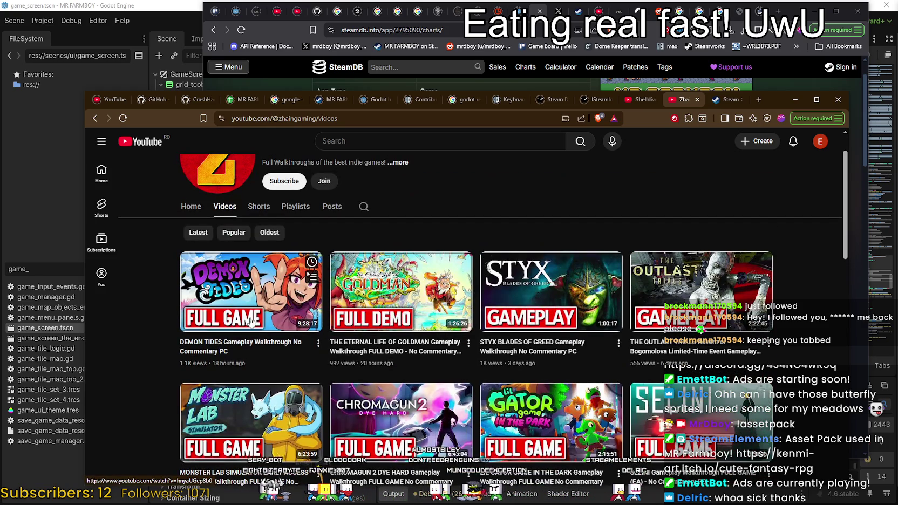
scroll(250, 317, down, 3)
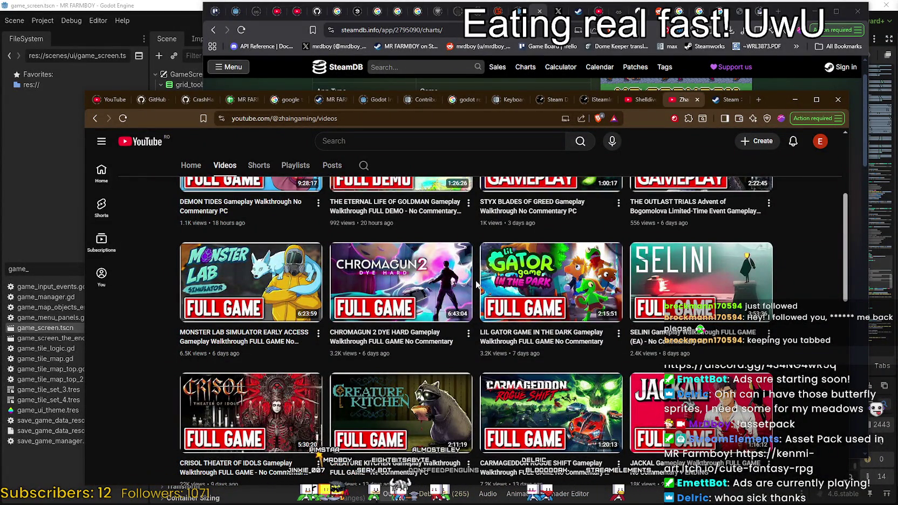
scroll(476, 285, down, 5)
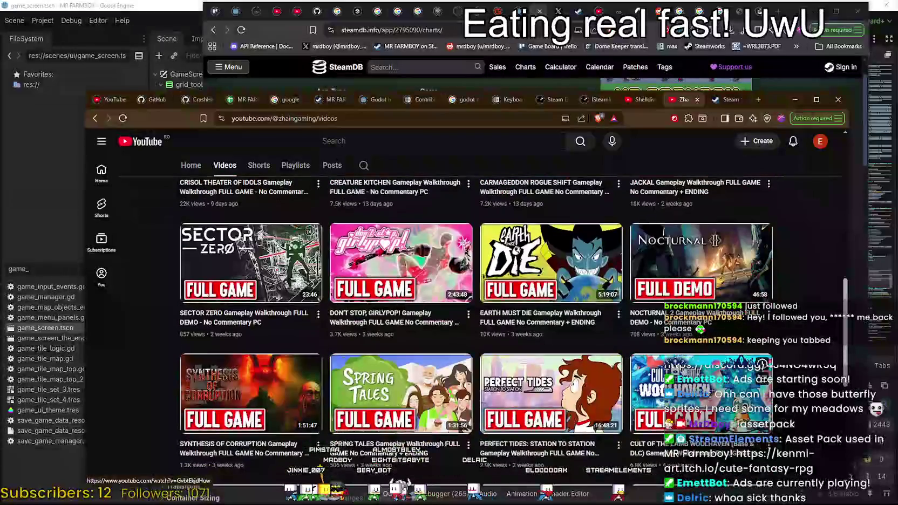
scroll(683, 366, down, 4)
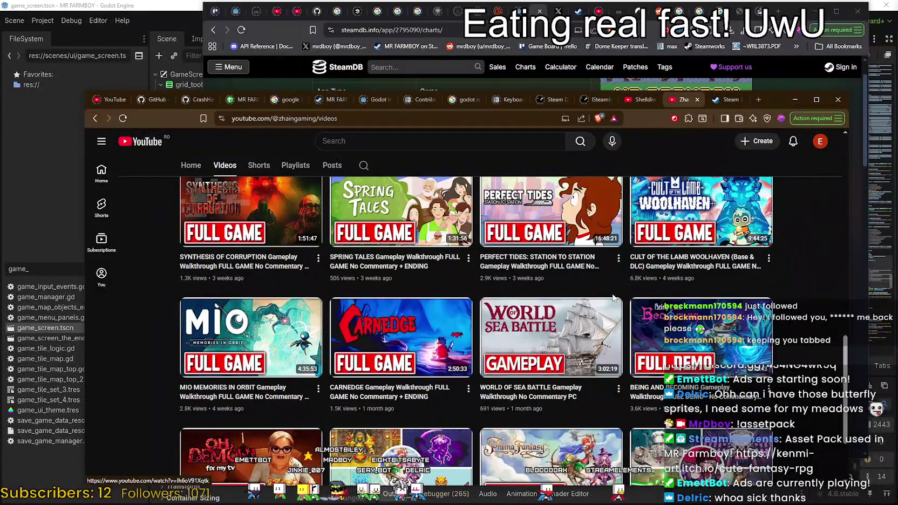
scroll(534, 317, up, 7)
key(alt+Left)
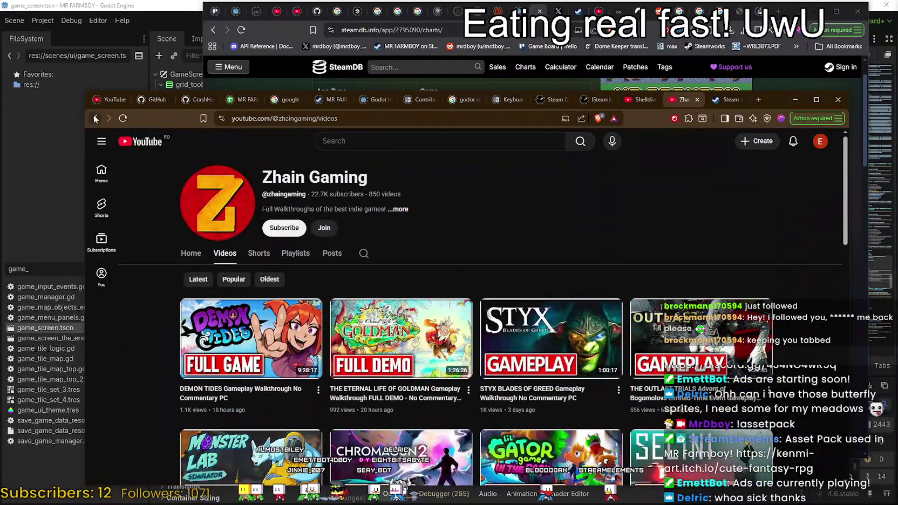
Open the 3:16:08 SHELLDIVER walkthrough from the Shelldiver results in a new tab.
click(634, 101)
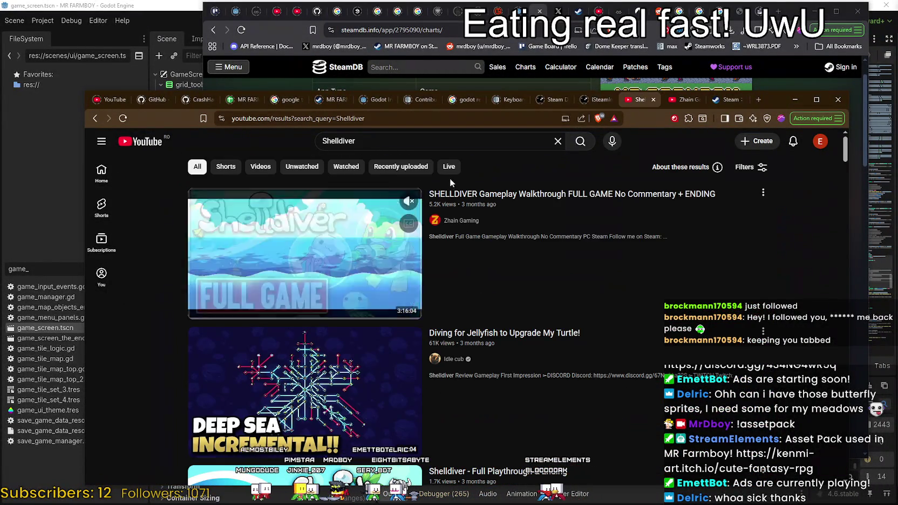
middle_click(452, 195)
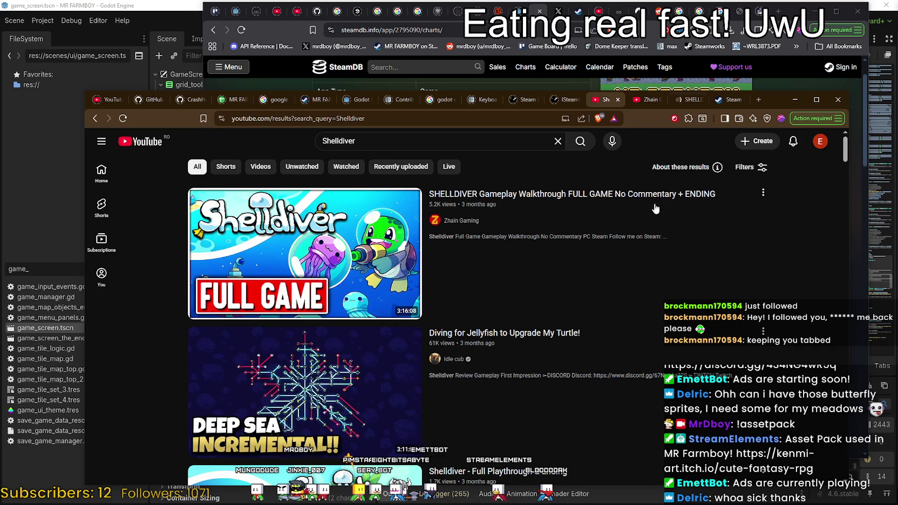
click(693, 99)
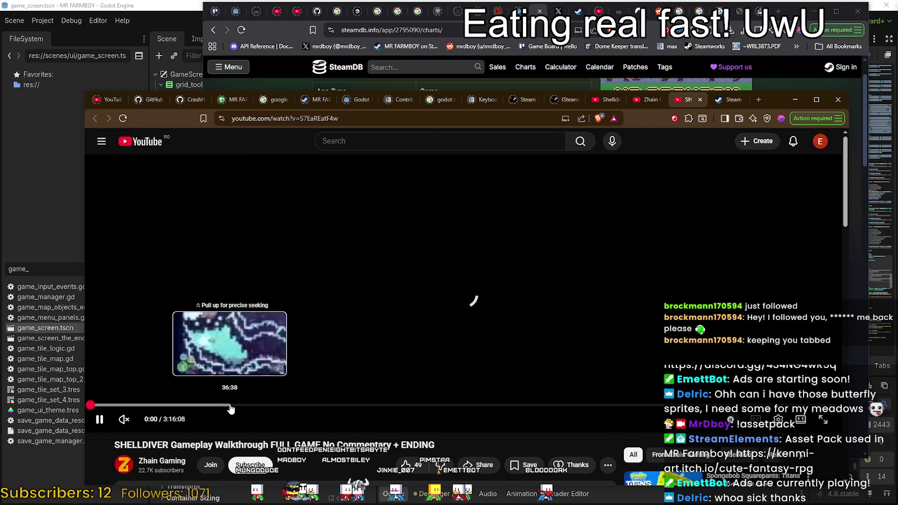
Unmute the walkthrough, skim to 36:38 and 1:52:30, and expand its description.
click(229, 405)
click(145, 420)
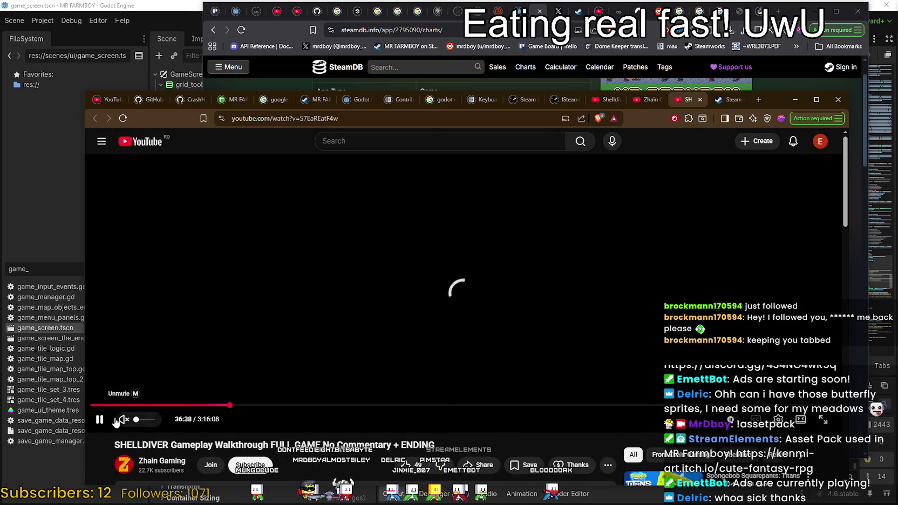
scroll(313, 399, down, 6)
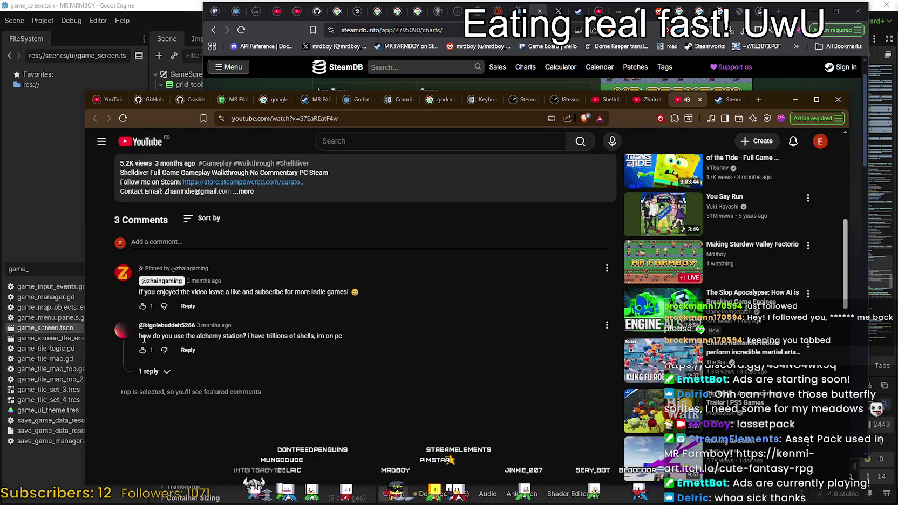
click(151, 371)
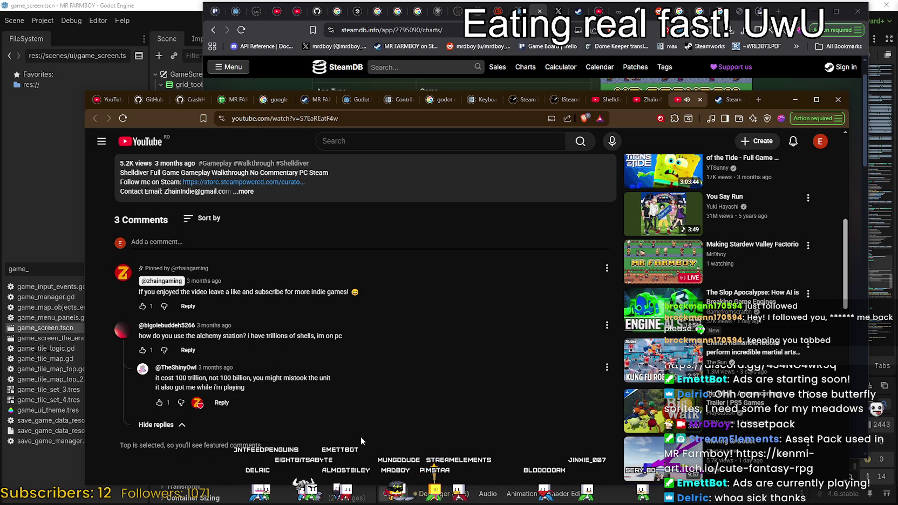
scroll(362, 436, up, 6)
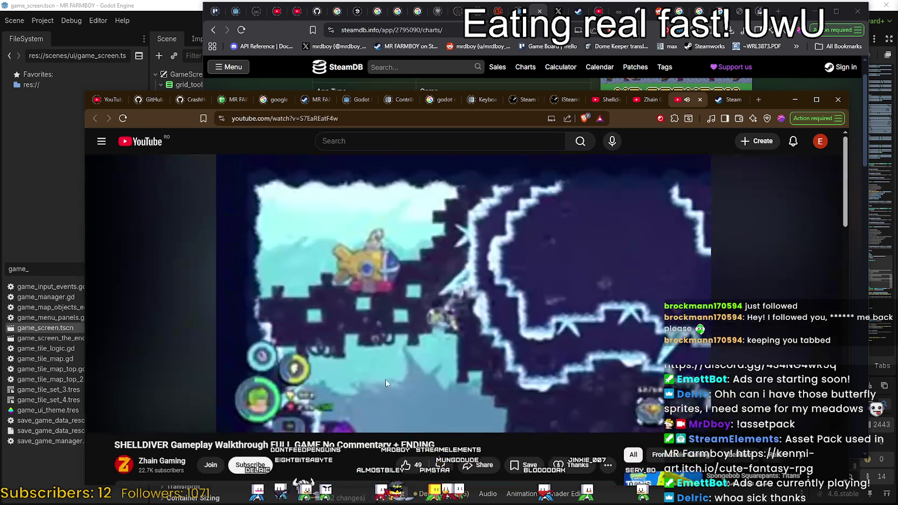
click(518, 405)
scroll(452, 393, down, 3)
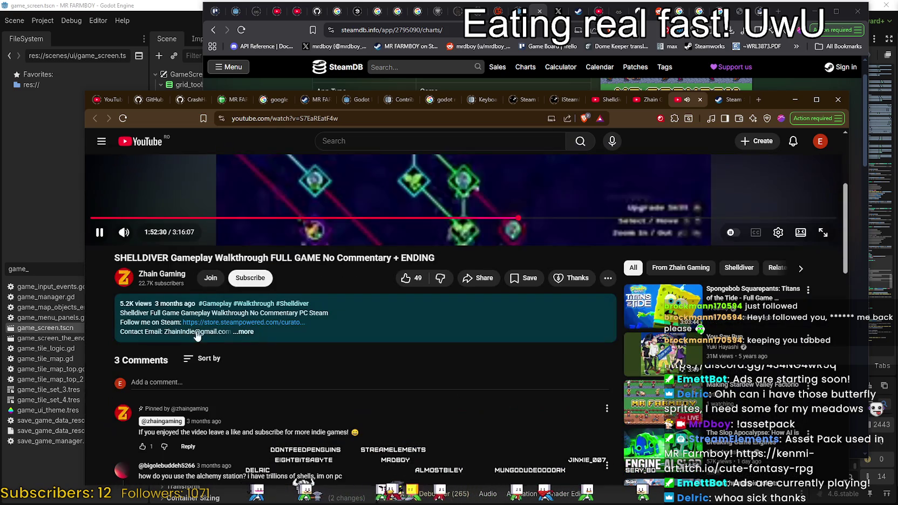
click(244, 331)
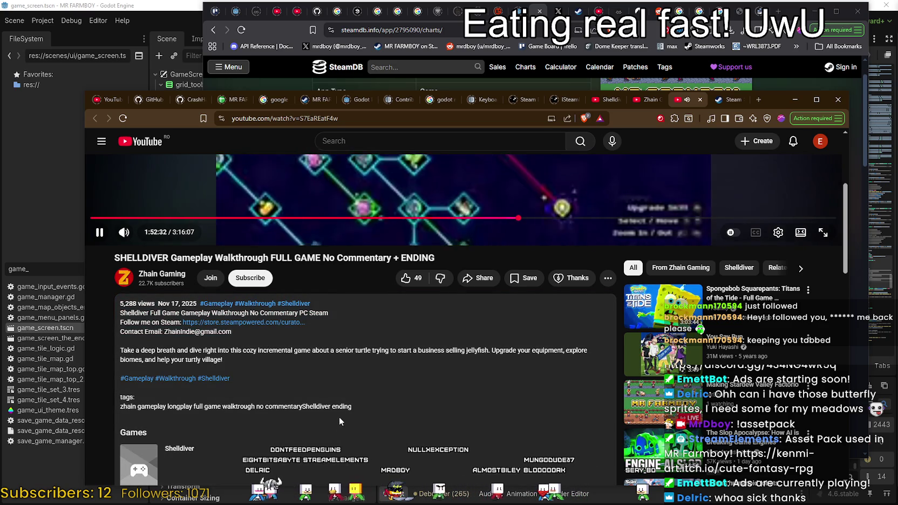
scroll(338, 415, up, 2)
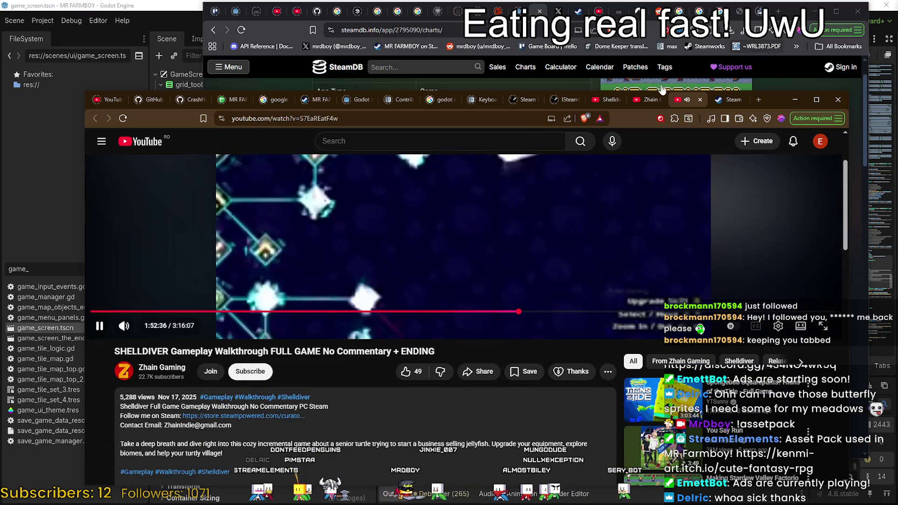
Select the creator's contact e-mail address in the walkthrough's description.
click(643, 99)
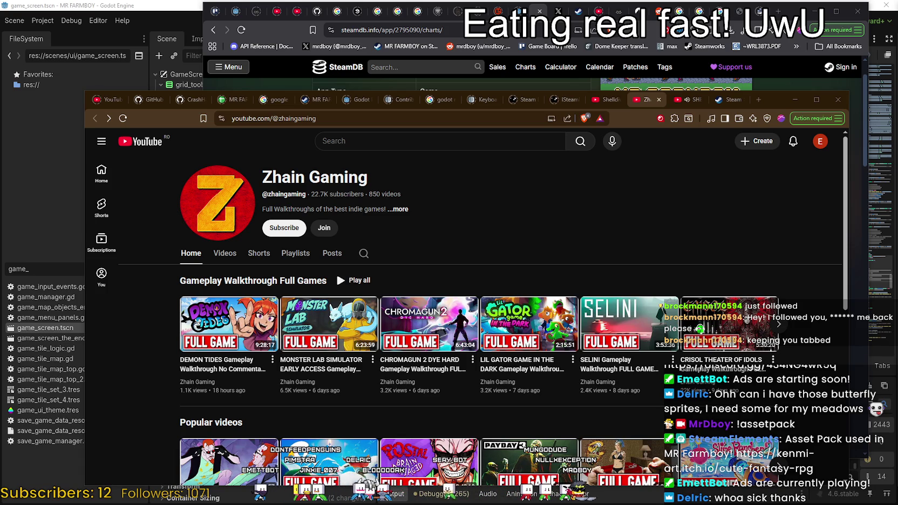
click(609, 100)
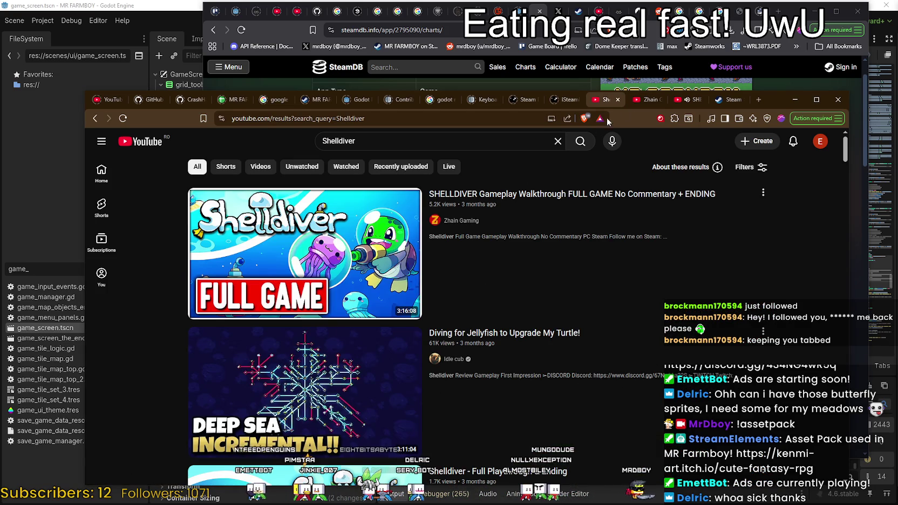
click(685, 100)
click(338, 396)
scroll(183, 366, down, 2)
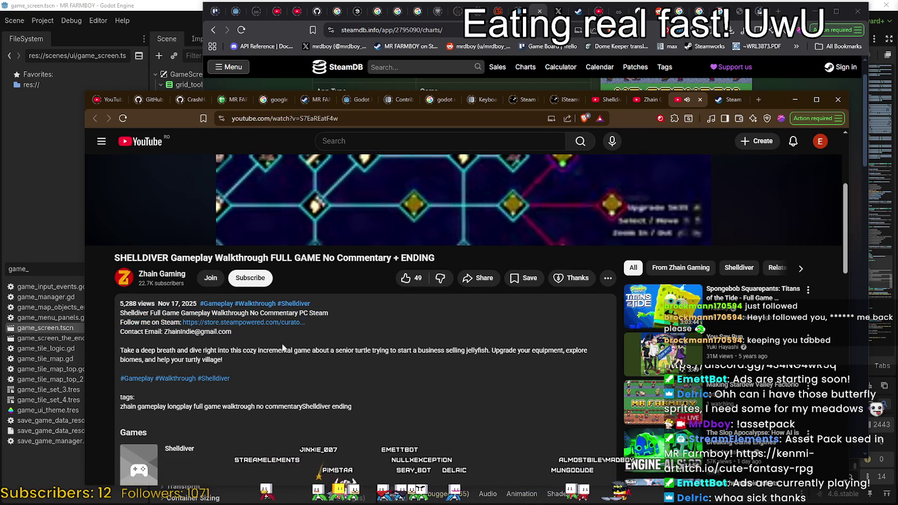
drag(232, 332, 164, 332)
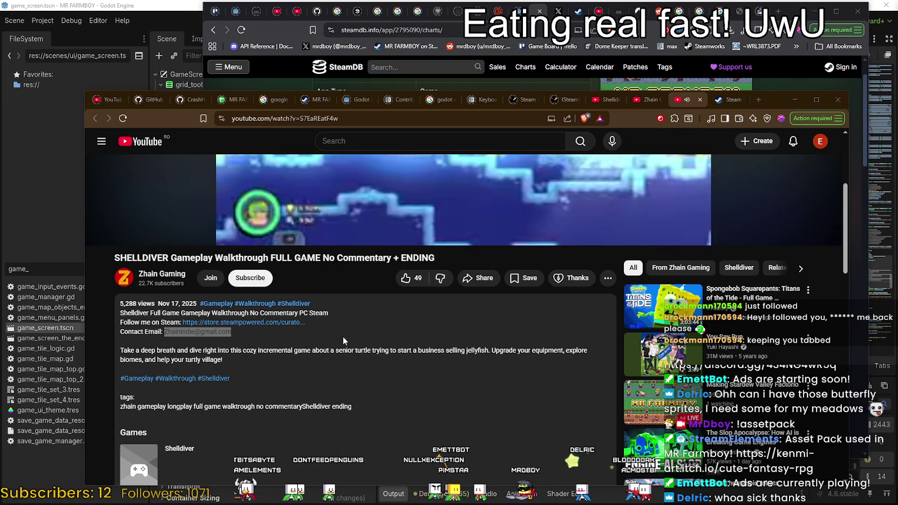
scroll(271, 294, down, 1)
scroll(272, 289, down, 2)
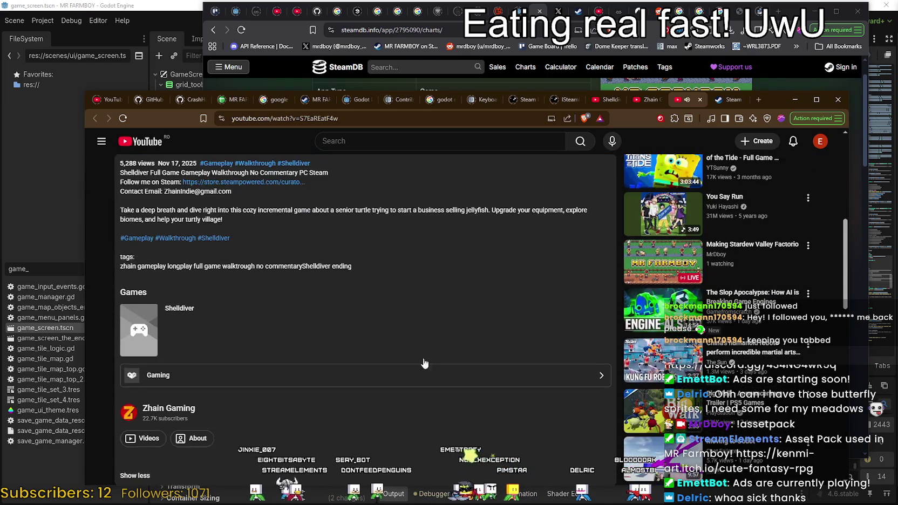
scroll(489, 286, up, 4)
Close the walkthrough and Zhain Gaming tabs, then open Idle cub's channel in a new tab.
click(699, 99)
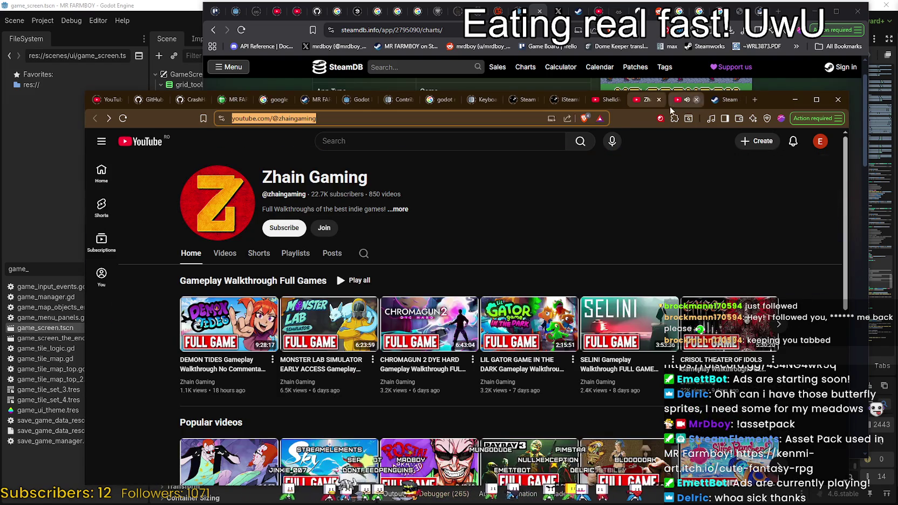
click(658, 100)
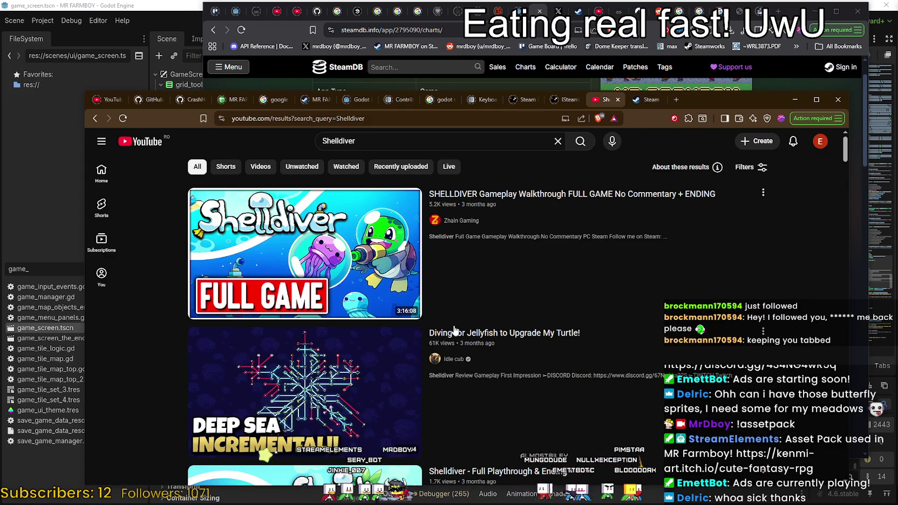
scroll(458, 298, down, 3)
right_click(452, 221)
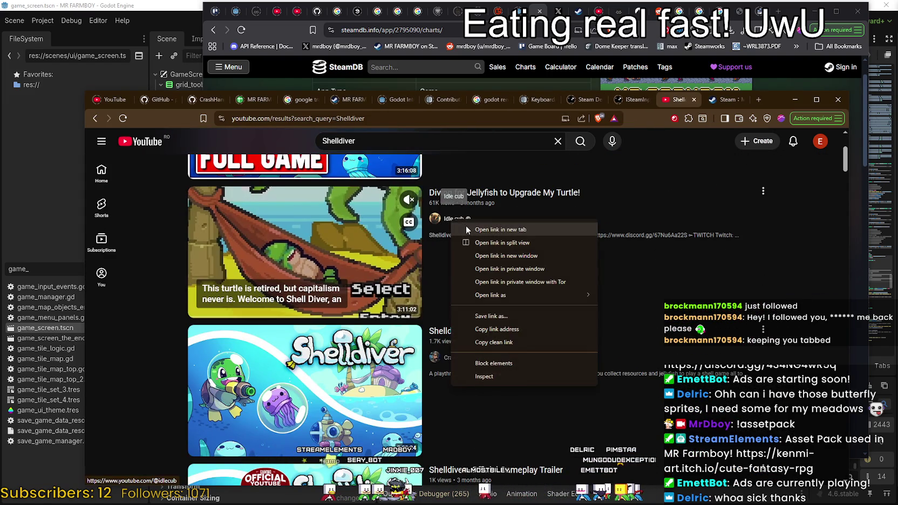
click(469, 229)
Search Idle cub's channel for MR FARMBOY, finding no matching videos.
click(683, 100)
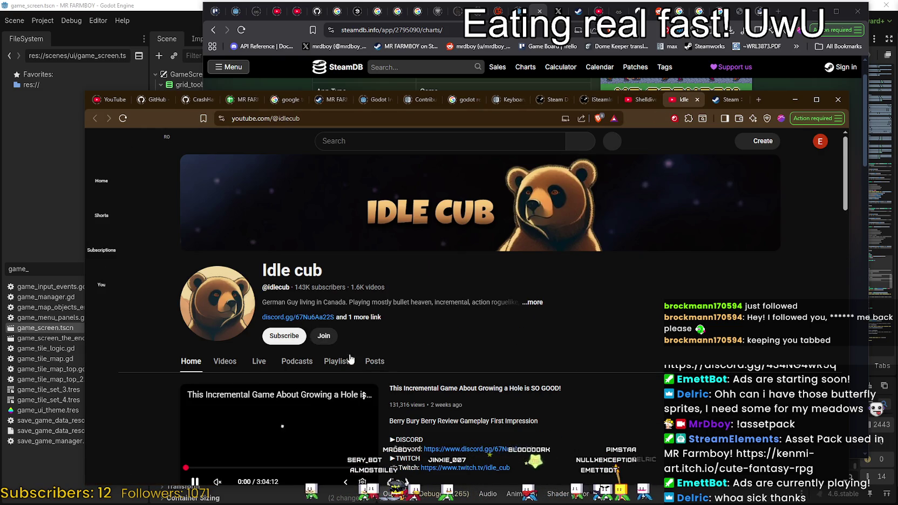
click(225, 361)
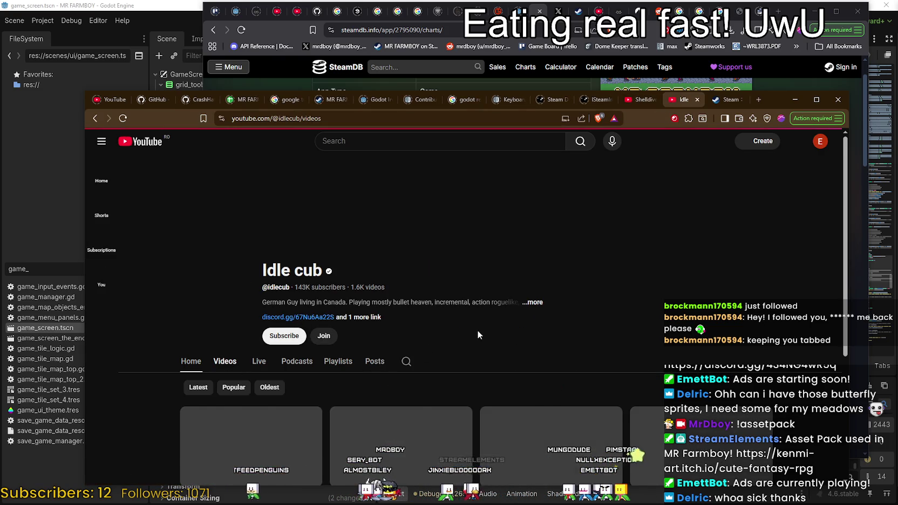
click(407, 361)
text(MR FARMBOY)
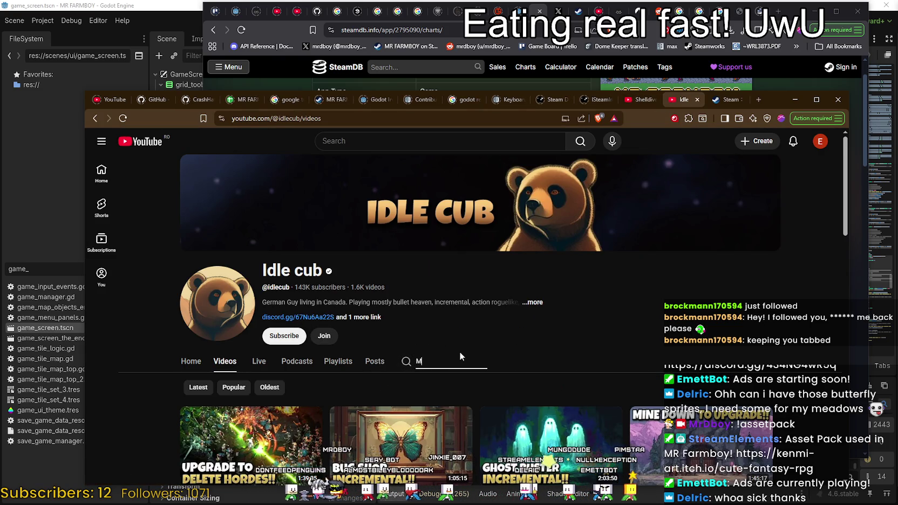
key(Return)
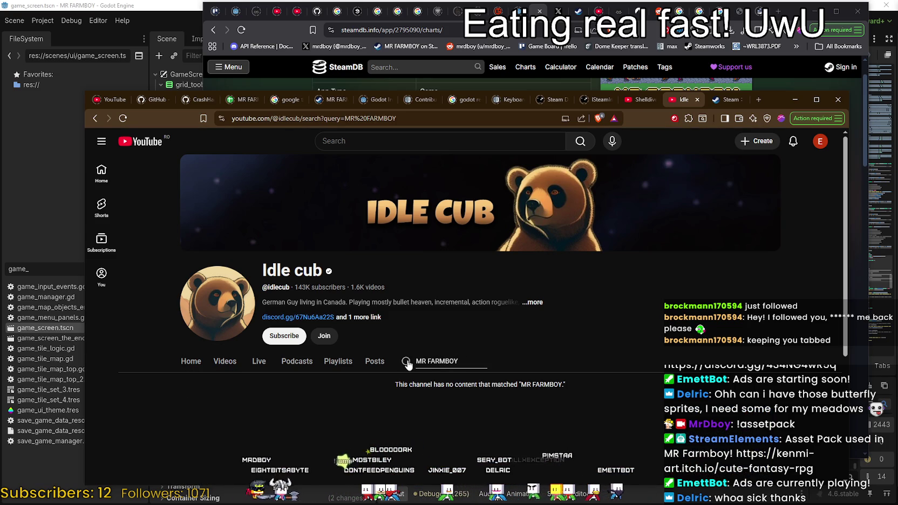
click(225, 361)
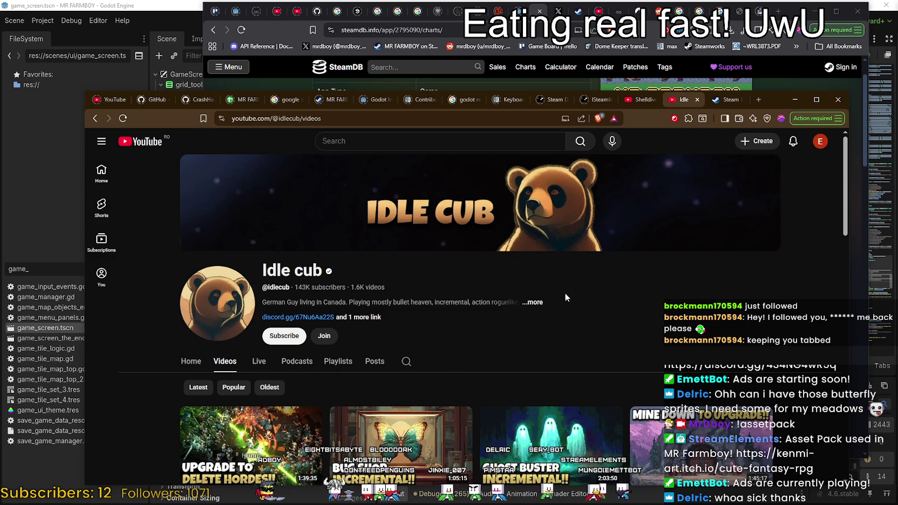
View Idle cub's channel details, select its channel address, then close the tab.
click(539, 302)
click(712, 332)
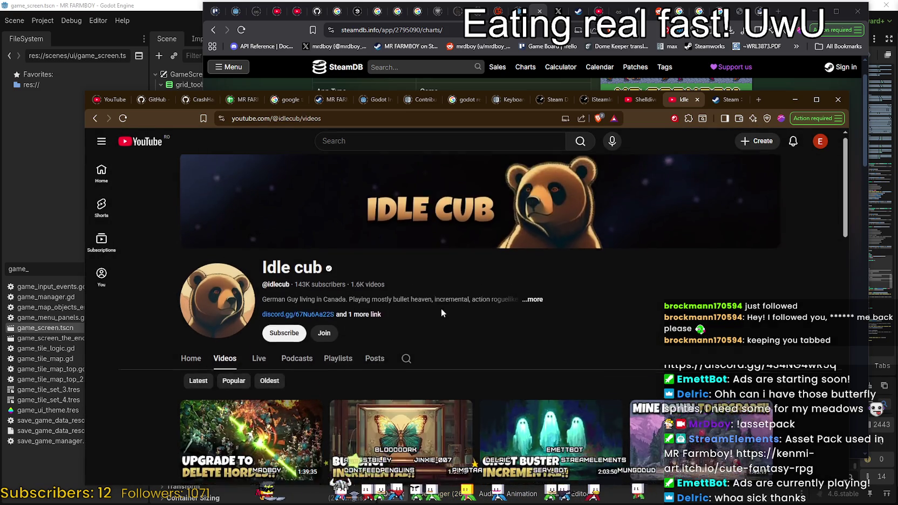
scroll(440, 308, down, 3)
double_click(286, 118)
shift+click(235, 115)
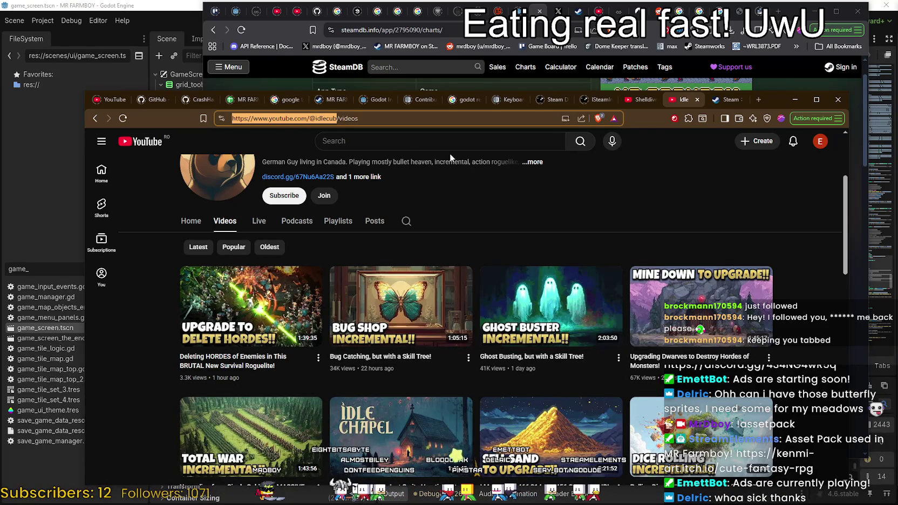
key(alt+Tab)
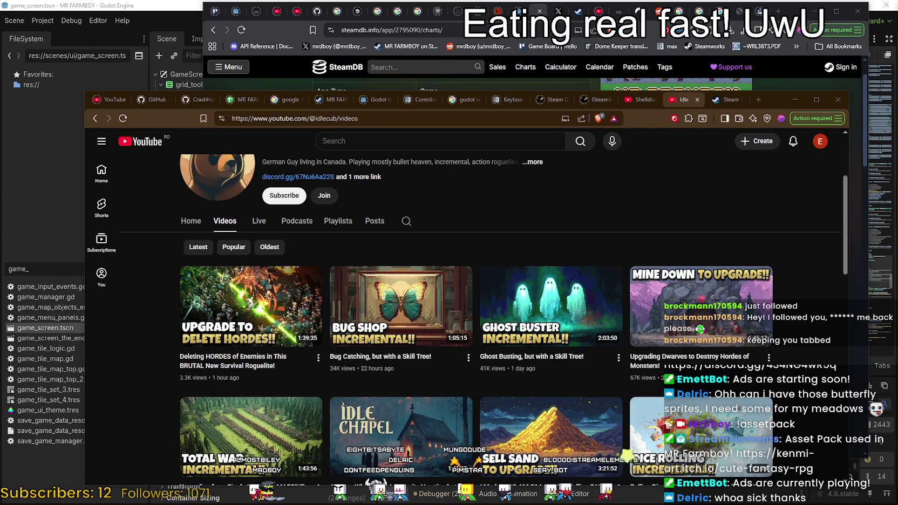
scroll(536, 235, down, 1)
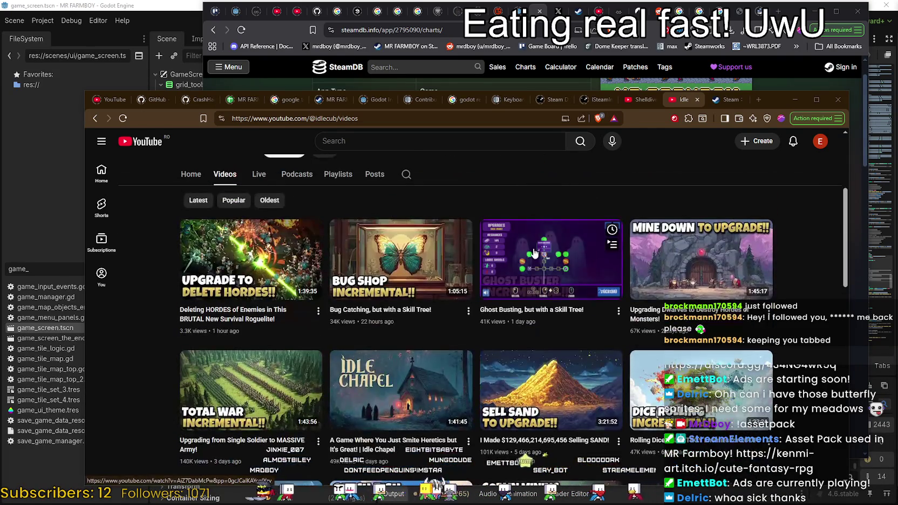
scroll(534, 254, up, 4)
click(698, 100)
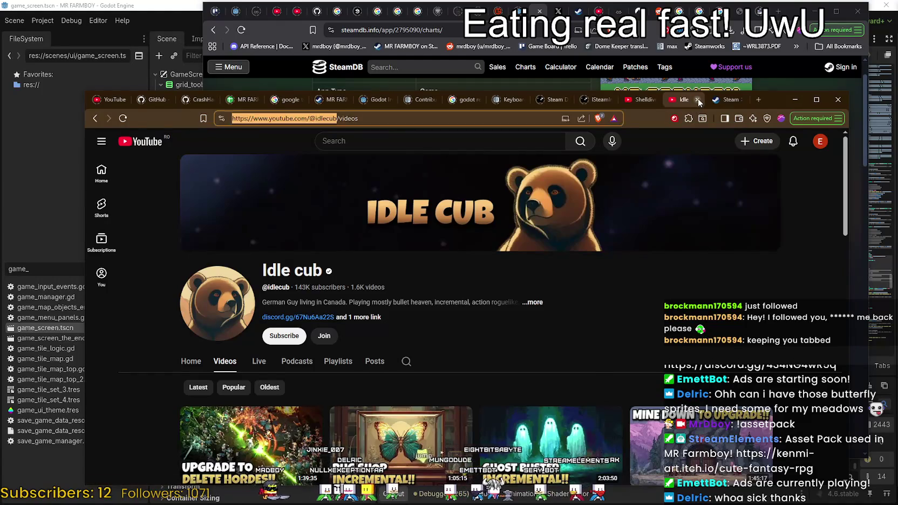
click(698, 99)
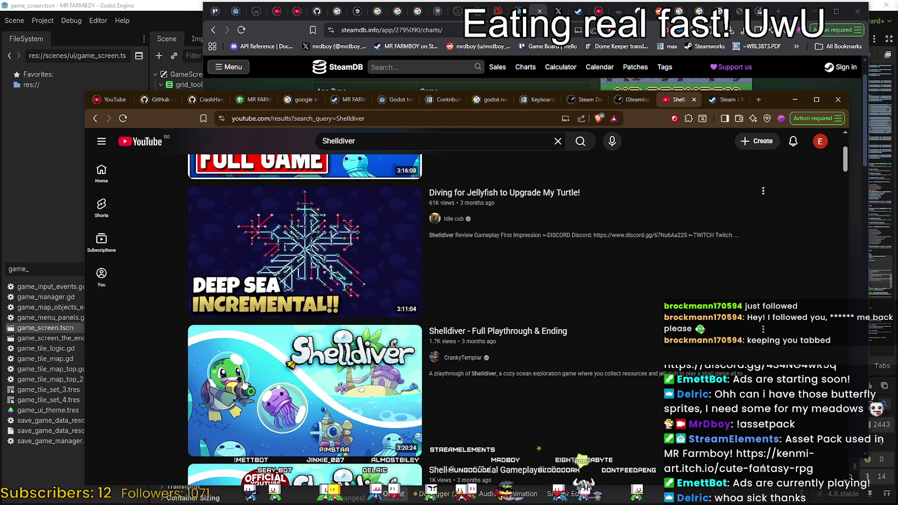
Open CrankyTemplar's channel from the Shelldiver results in a new tab and switch to it.
scroll(244, 384, down, 2)
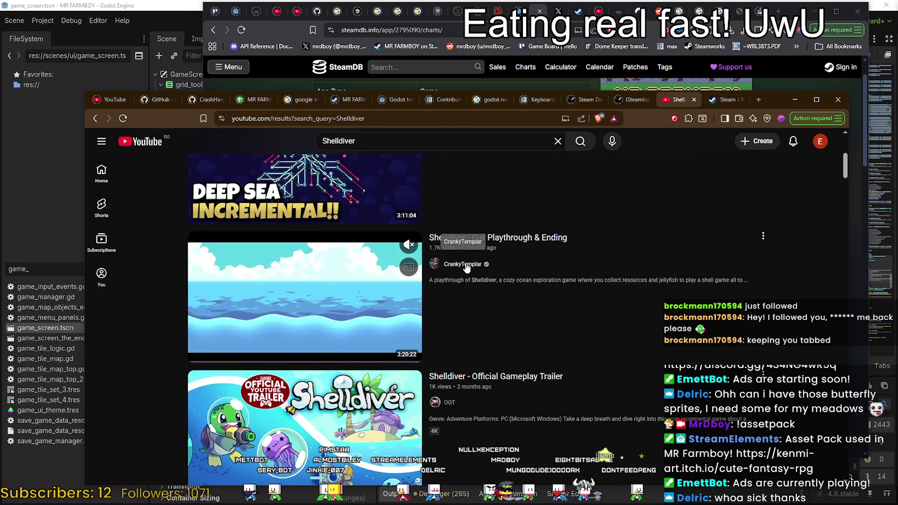
right_click(467, 268)
click(486, 272)
key(ctrl+Tab)
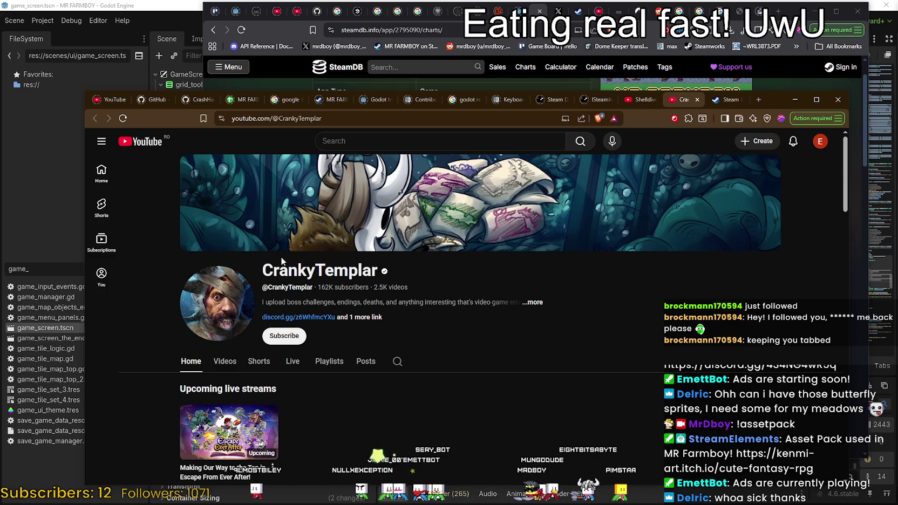
Browse CrankyTemplar's uploaded videos.
scroll(233, 300, down, 5)
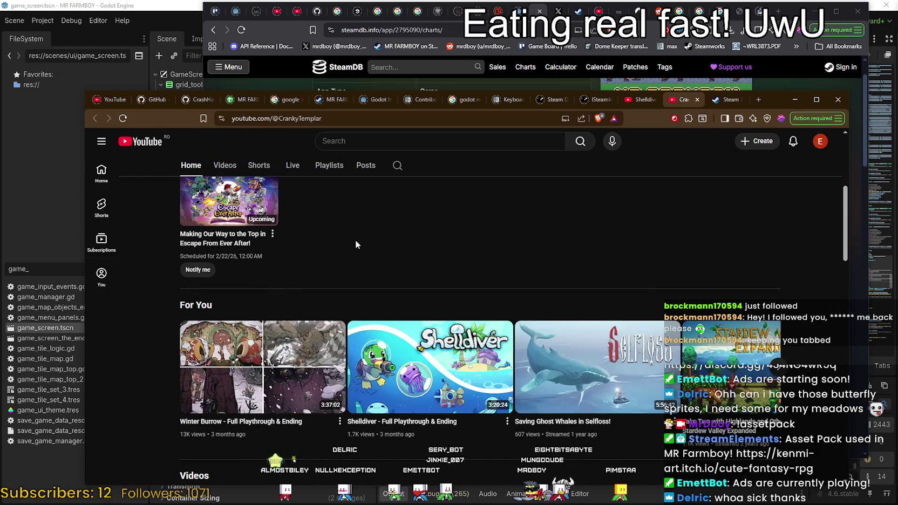
scroll(364, 239, up, 5)
click(227, 221)
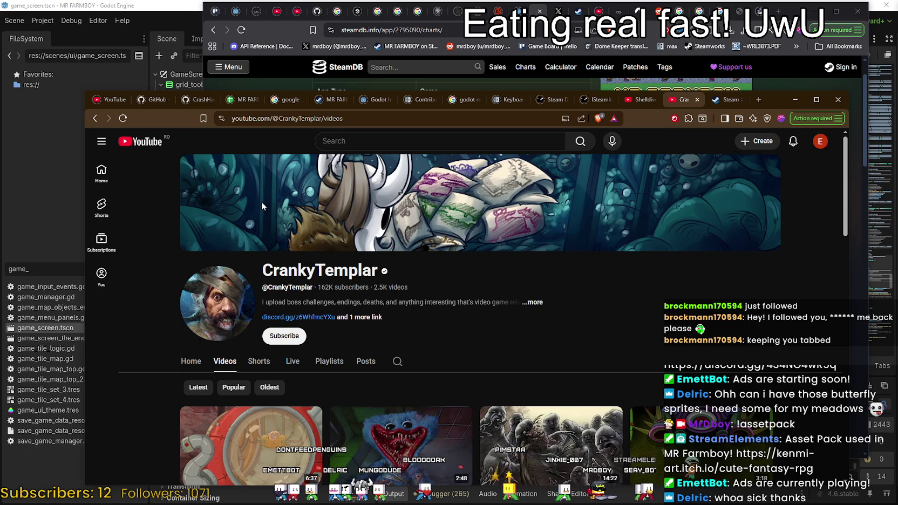
scroll(261, 201, down, 3)
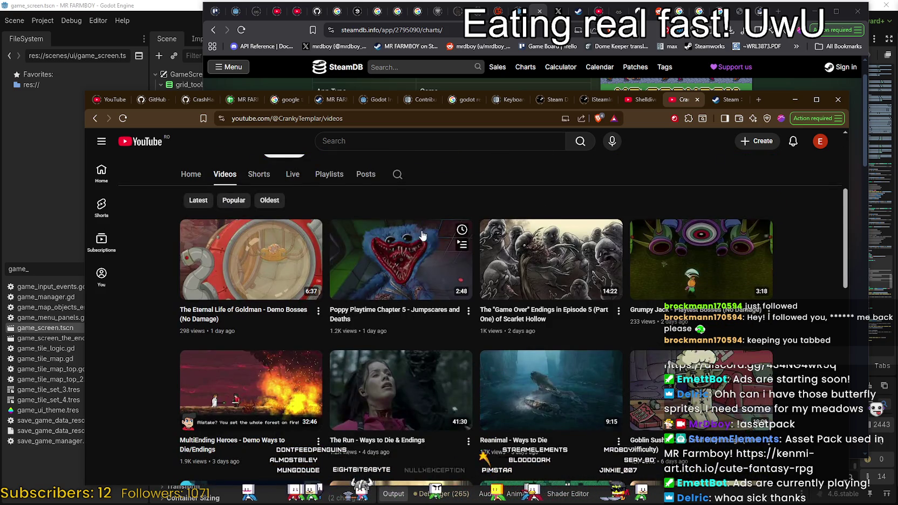
scroll(472, 243, down, 2)
scroll(705, 348, down, 3)
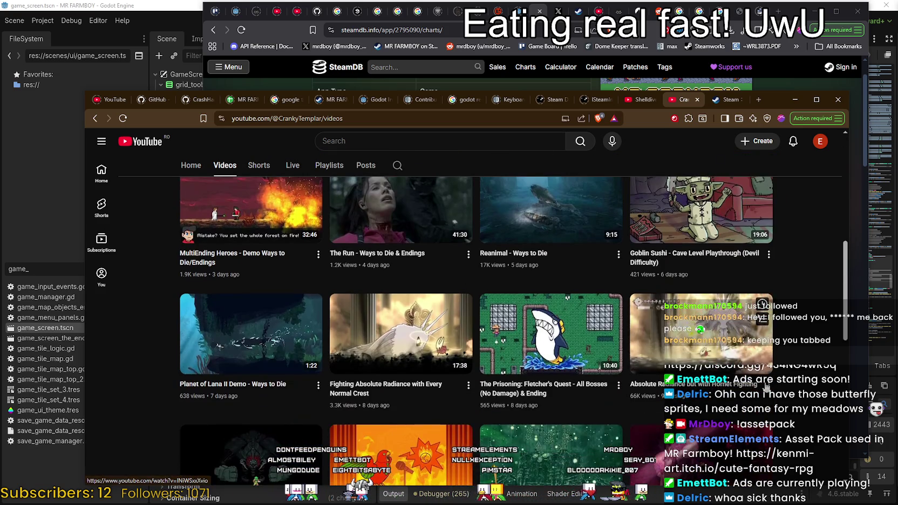
scroll(766, 387, down, 2)
scroll(753, 360, down, 4)
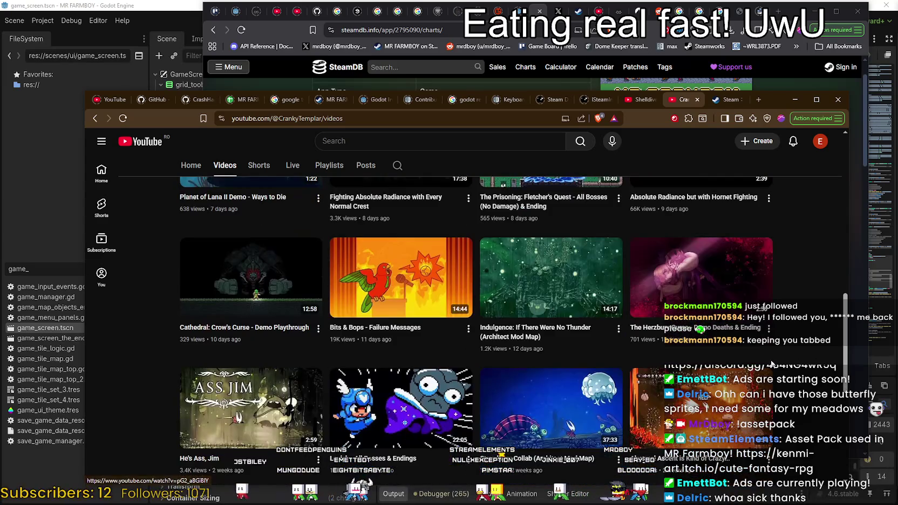
scroll(753, 359, up, 10)
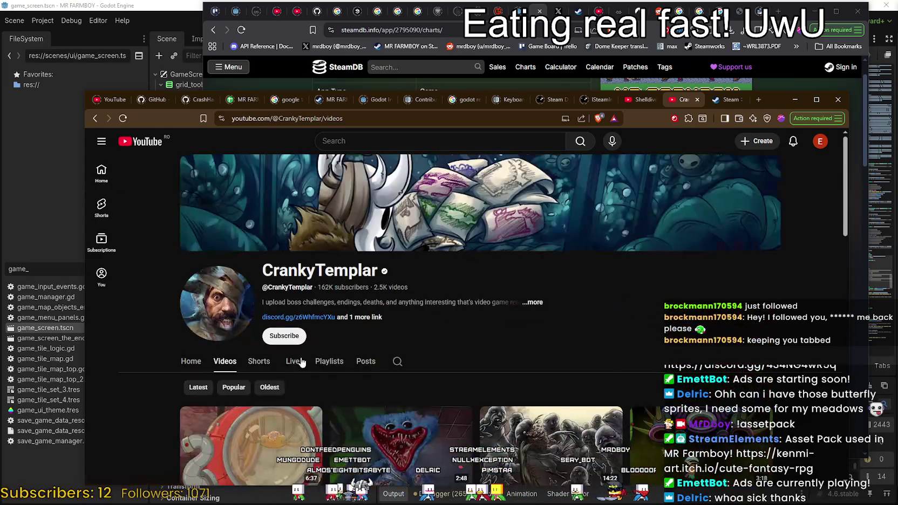
Browse CrankyTemplar's live streams.
click(302, 363)
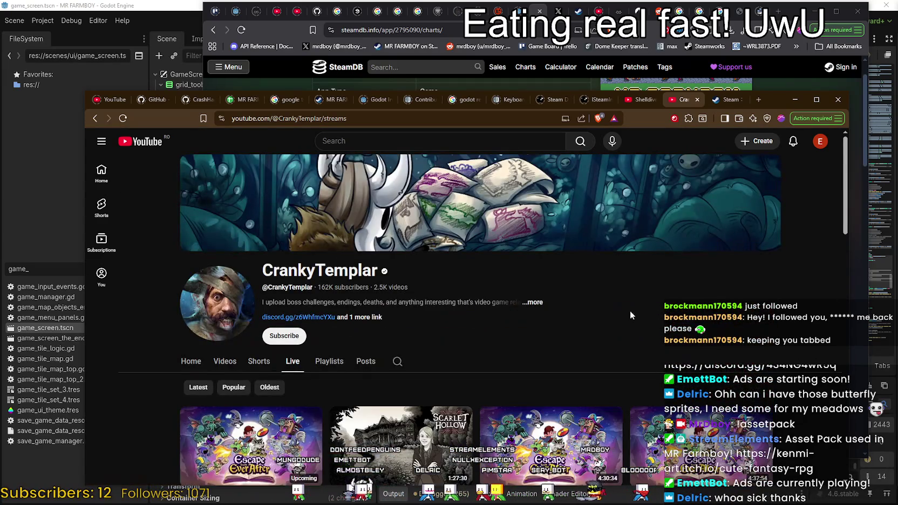
scroll(630, 310, down, 3)
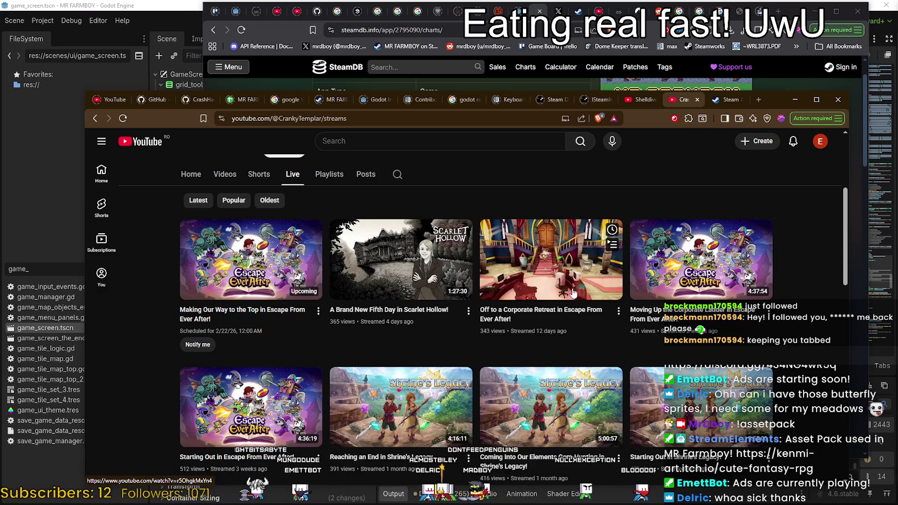
scroll(419, 254, down, 5)
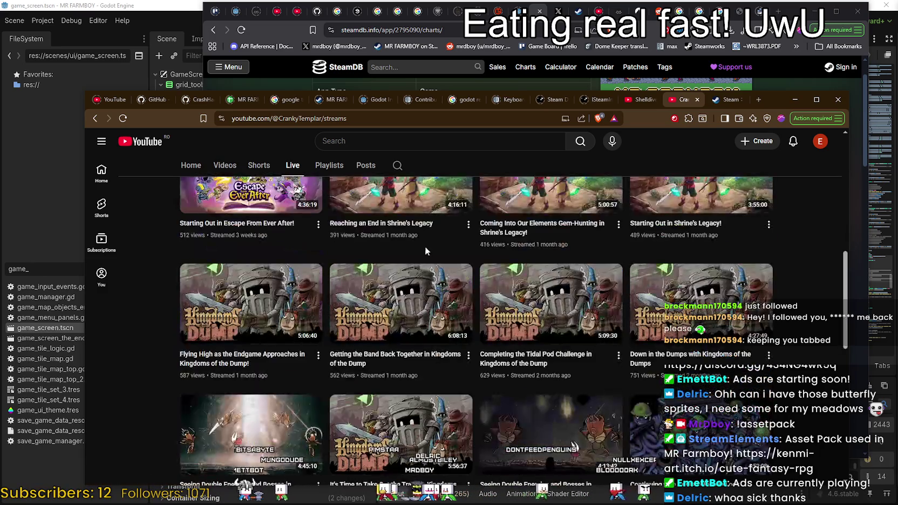
scroll(419, 254, down, 10)
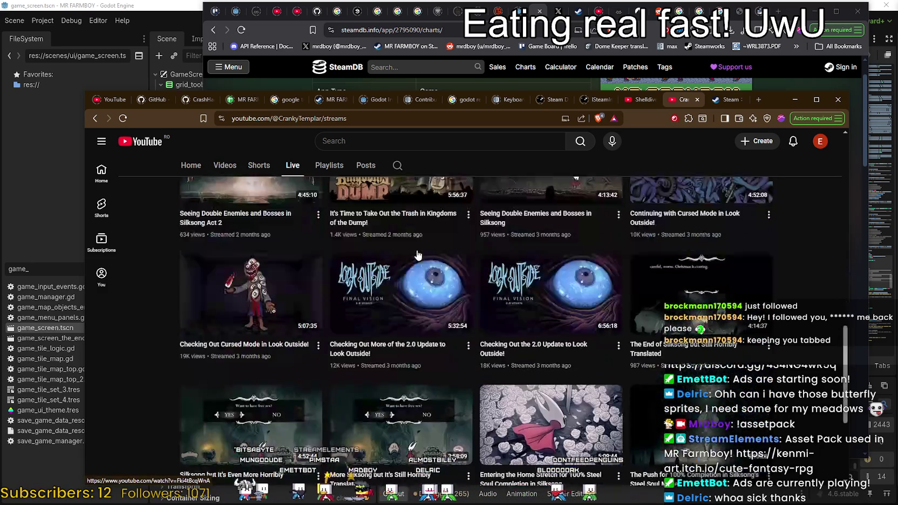
scroll(408, 252, down, 4)
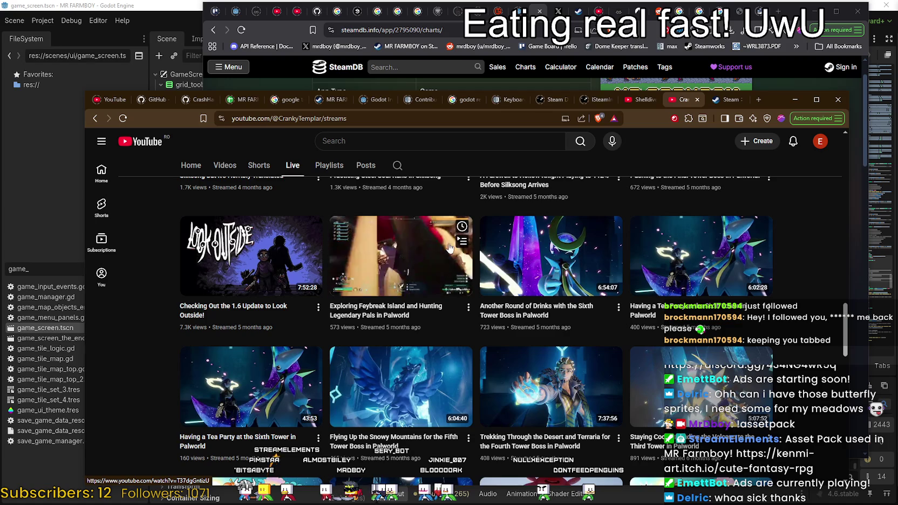
scroll(437, 224, up, 6)
scroll(435, 232, up, 10)
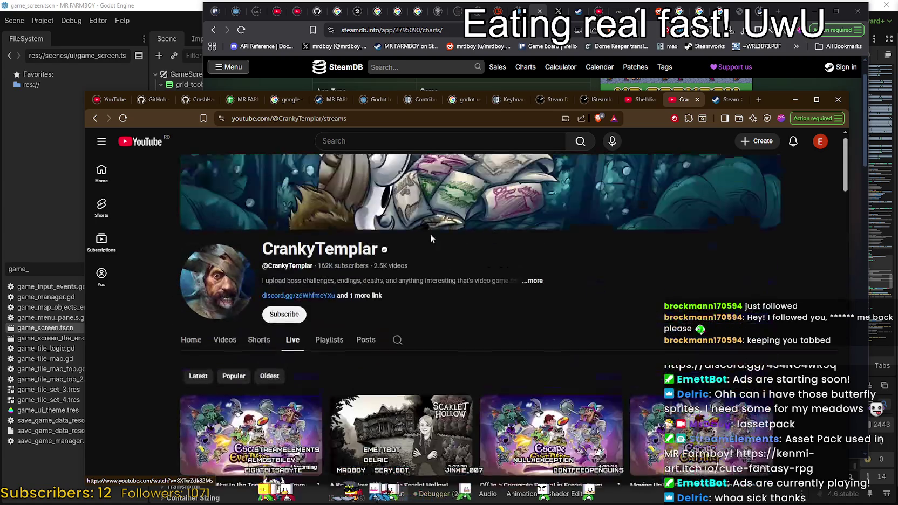
Copy CrankyTemplar's channel address and contact e-mail from the channel details, then close it.
click(192, 362)
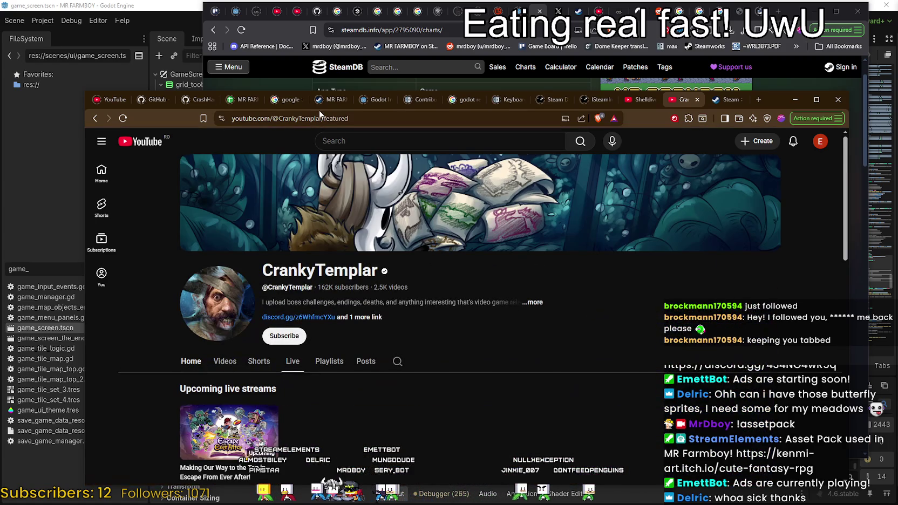
drag(358, 118, 232, 118)
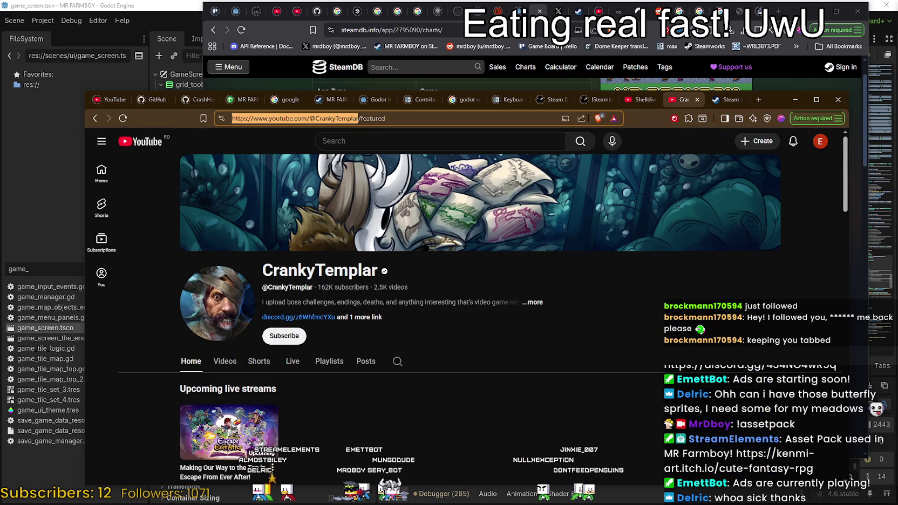
key(alt+Tab)
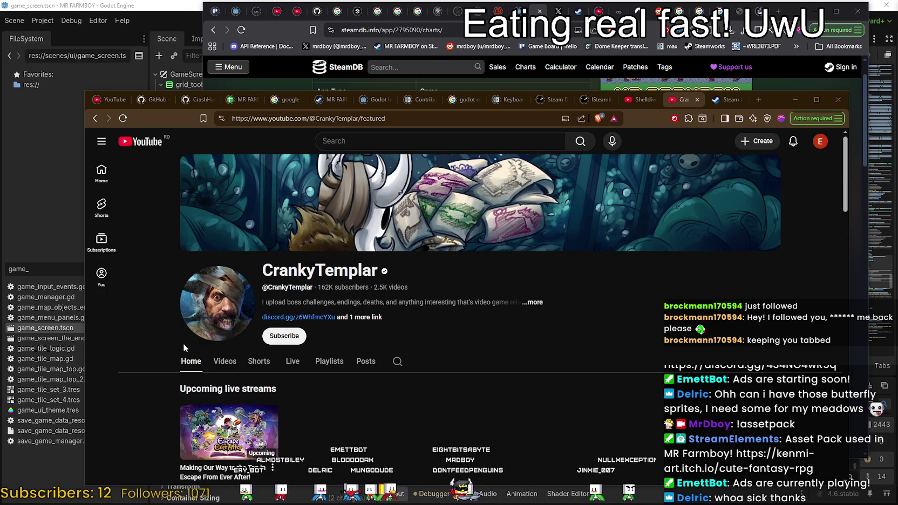
click(534, 301)
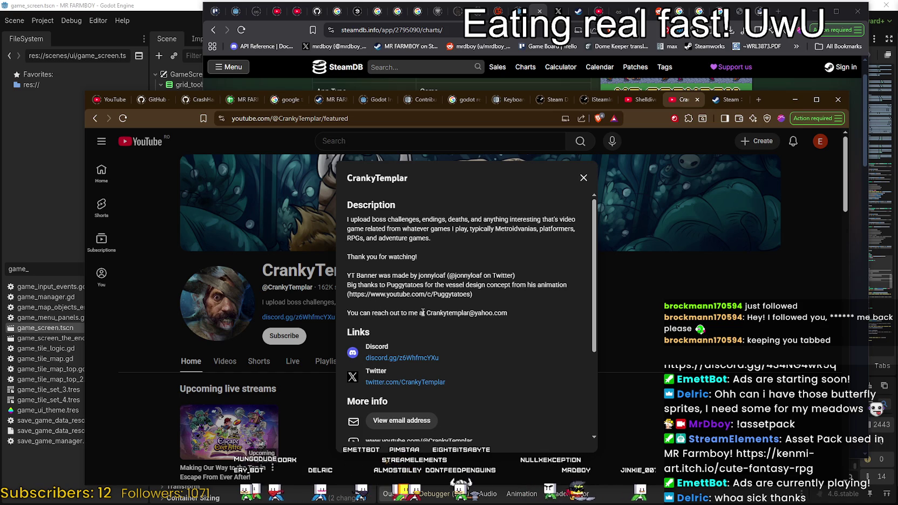
drag(424, 313, 513, 314)
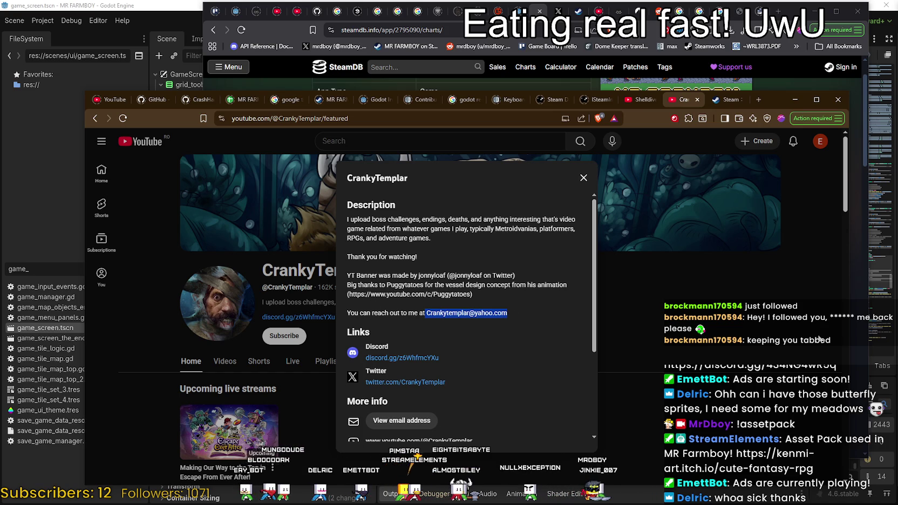
key(alt+Tab)
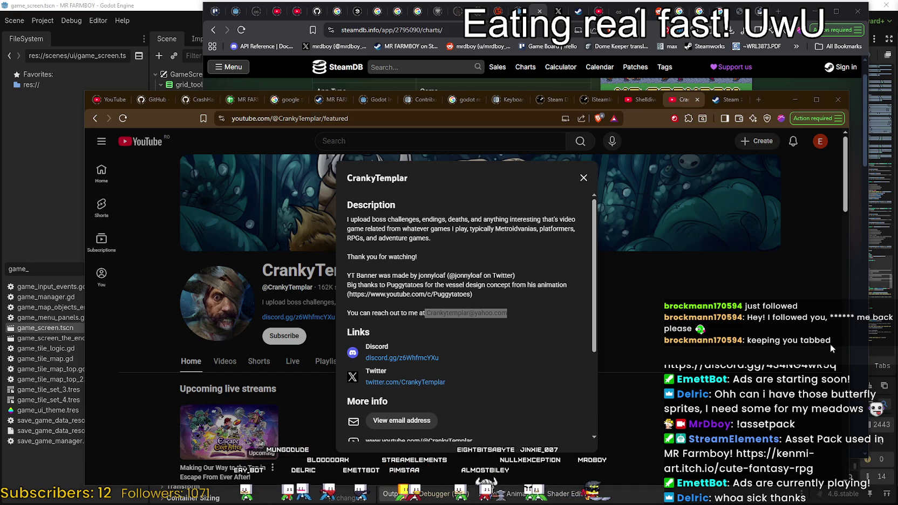
click(684, 326)
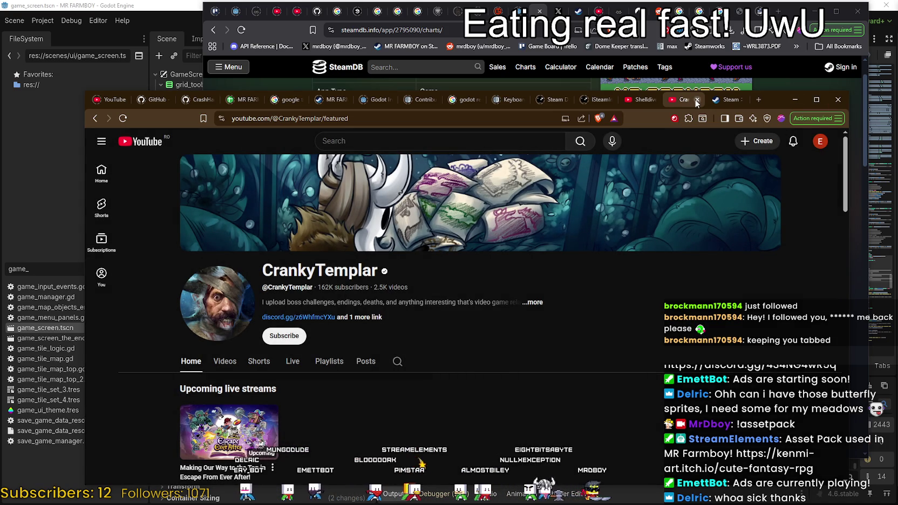
click(696, 100)
Sort the Shelldiver search results by Popularity using the search filters.
scroll(481, 312, down, 3)
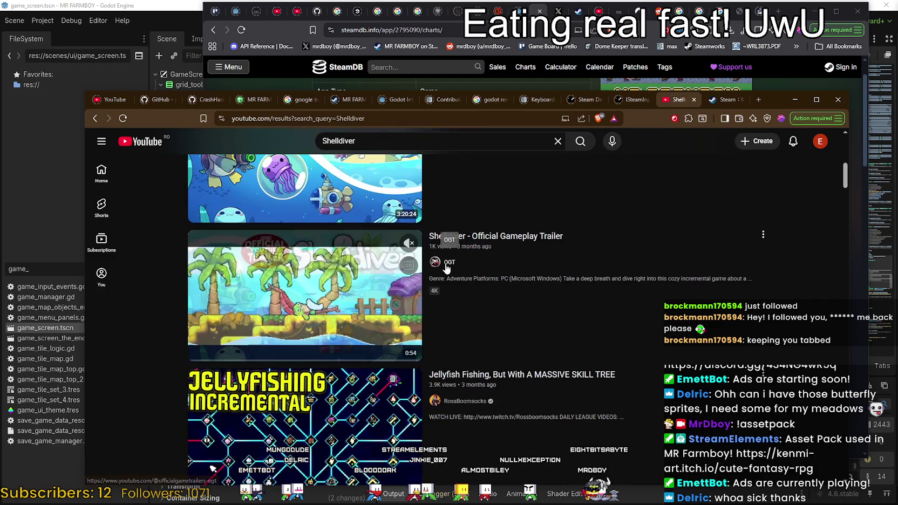
scroll(631, 387, up, 10)
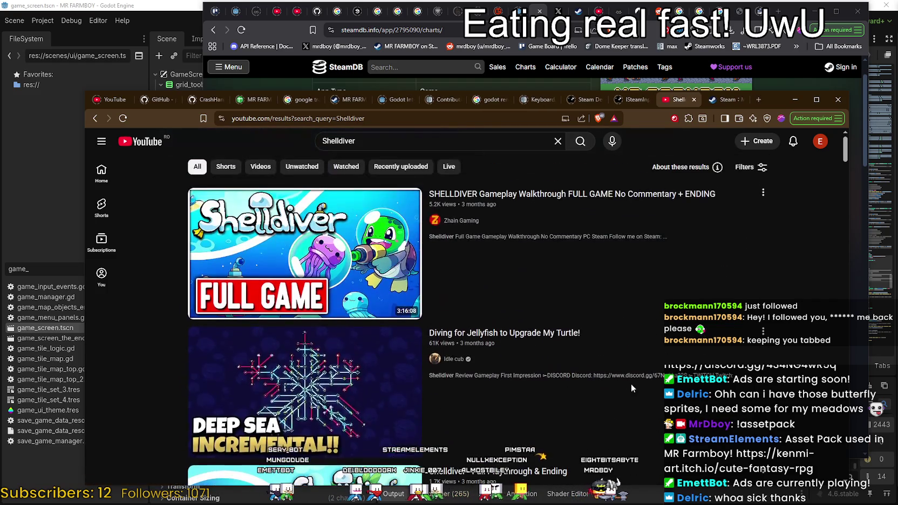
click(750, 167)
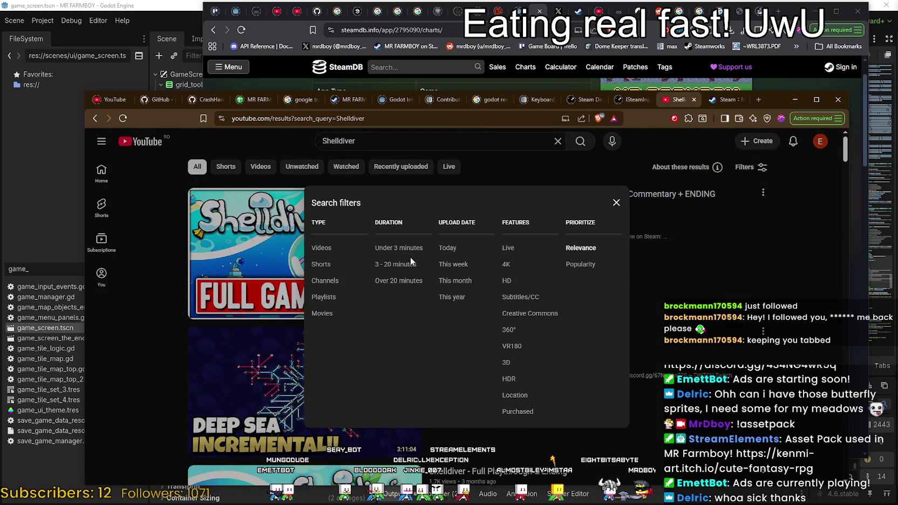
click(578, 268)
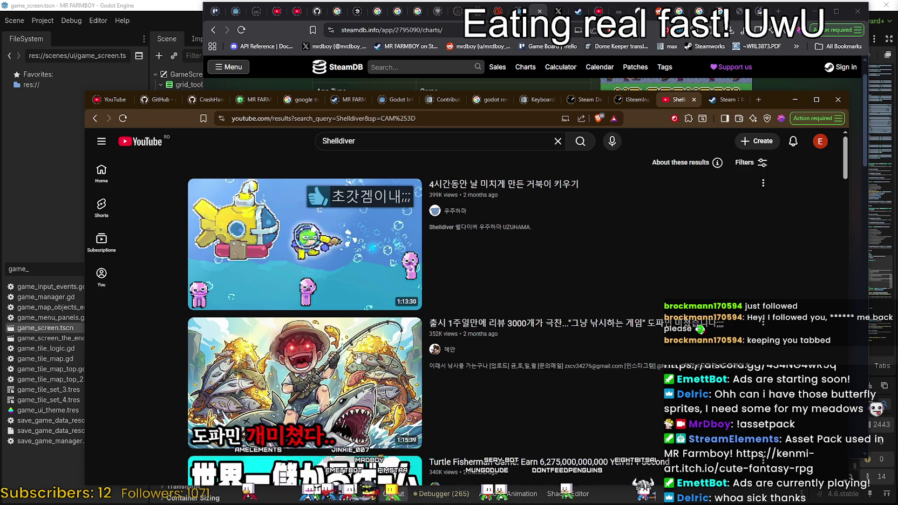
scroll(276, 360, down, 4)
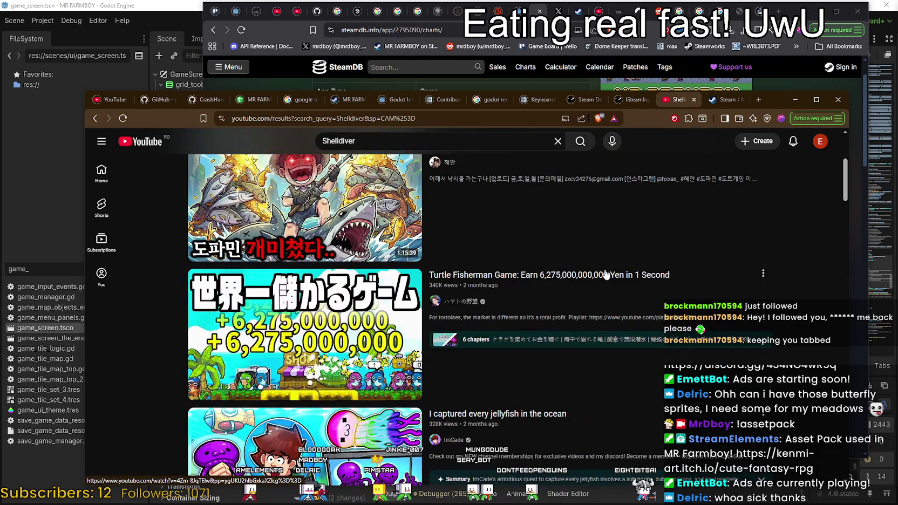
mouse_move(324, 319)
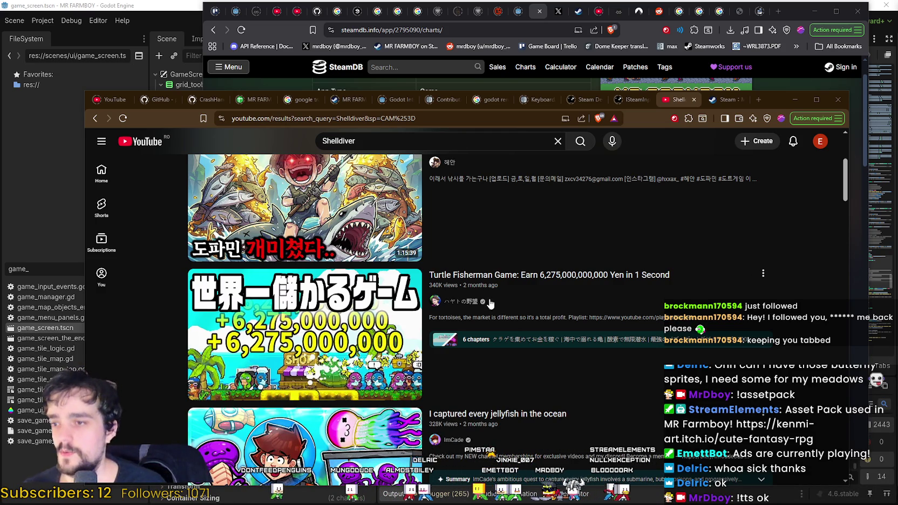
Open the ImCade channel from the Shelldiver results in a new tab.
mouse_move(453, 305)
scroll(464, 297, up, 3)
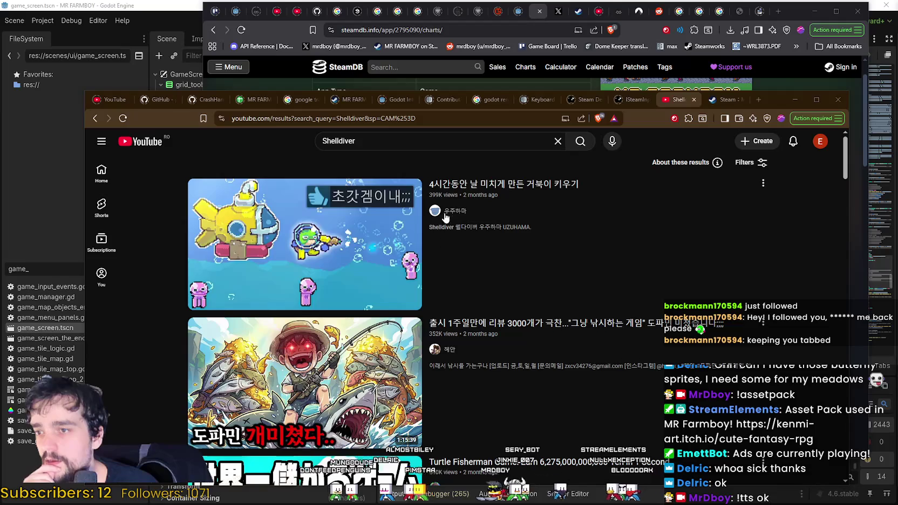
scroll(454, 383, down, 3)
scroll(454, 382, down, 3)
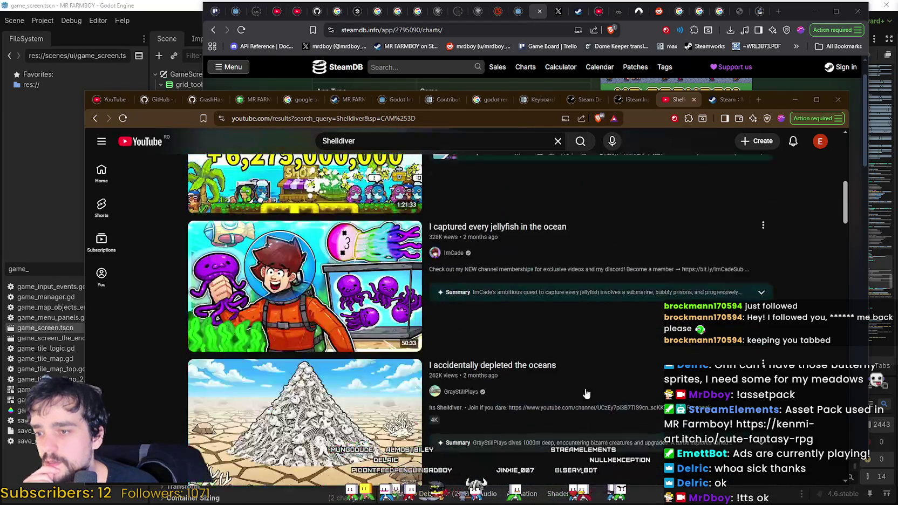
right_click(471, 254)
click(486, 259)
click(678, 100)
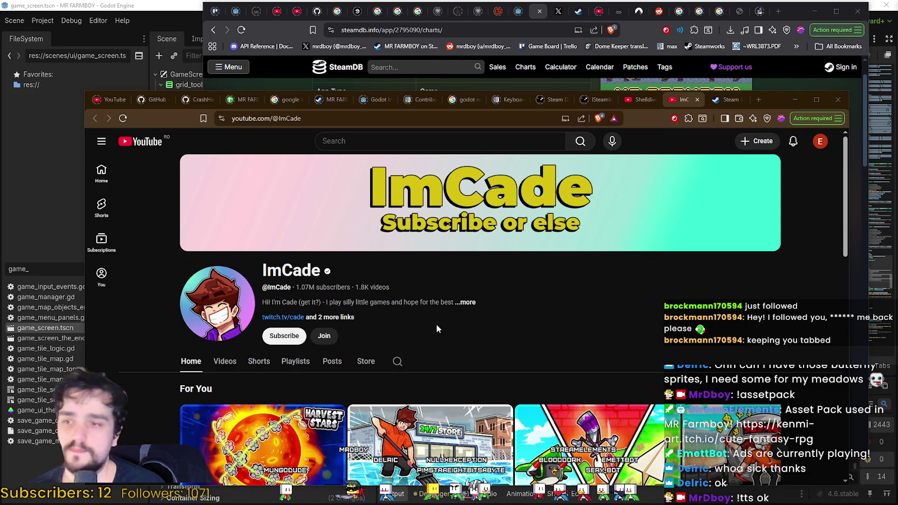
Copy ImCade's business e-mail address from the channel details.
click(467, 304)
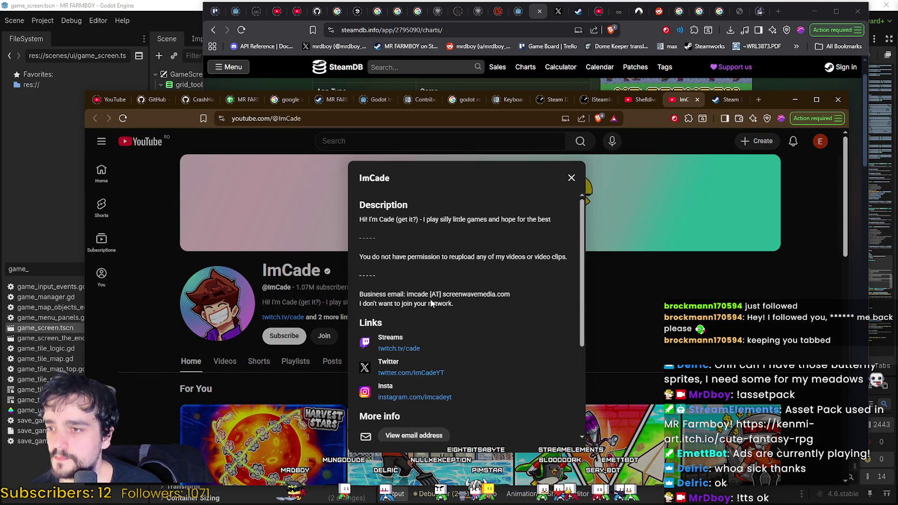
drag(419, 295, 516, 295)
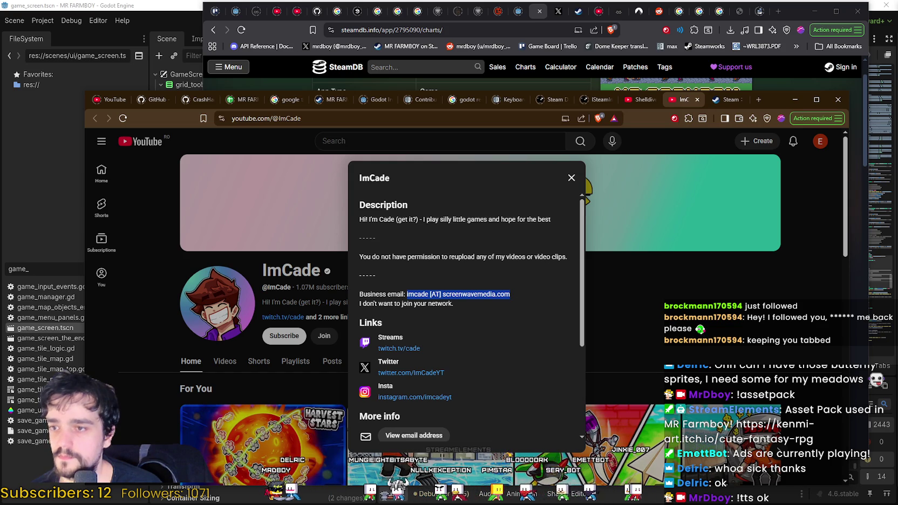
key(alt+Tab)
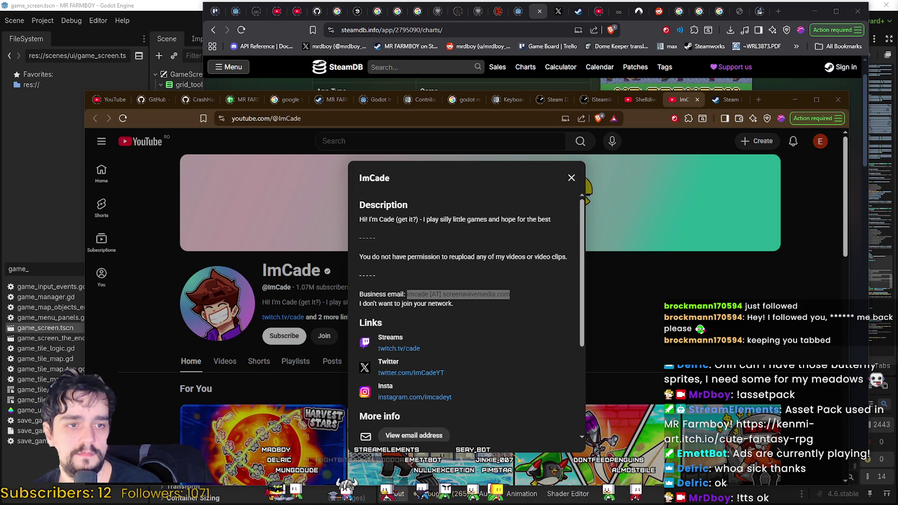
click(634, 313)
scroll(627, 292, down, 4)
scroll(627, 292, up, 4)
Search ImCade's channel for 'MR', find no MR FARMBOY videos, and close the tab.
click(399, 360)
text(MR FARMBOY)
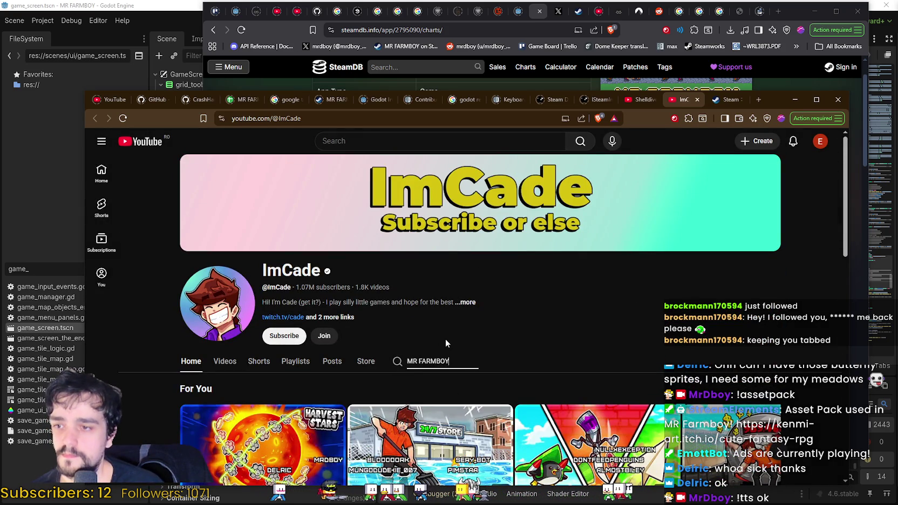
key(Return)
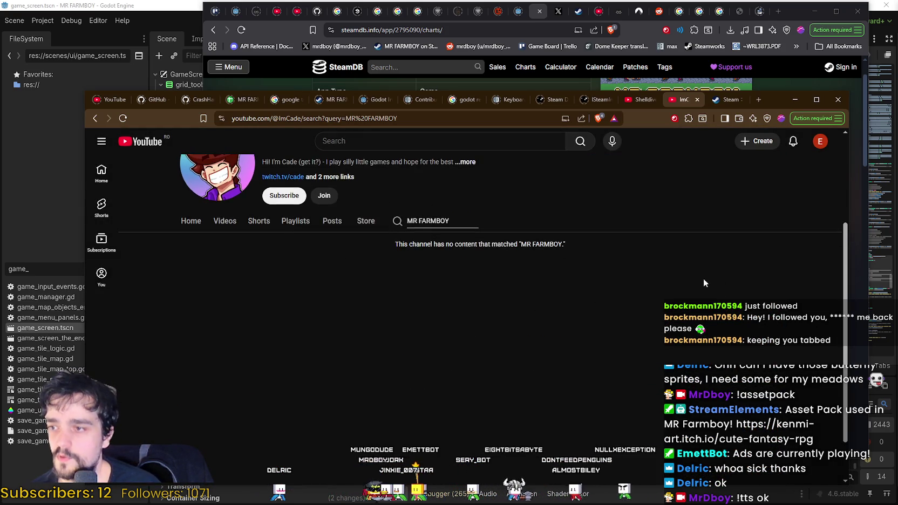
click(202, 265)
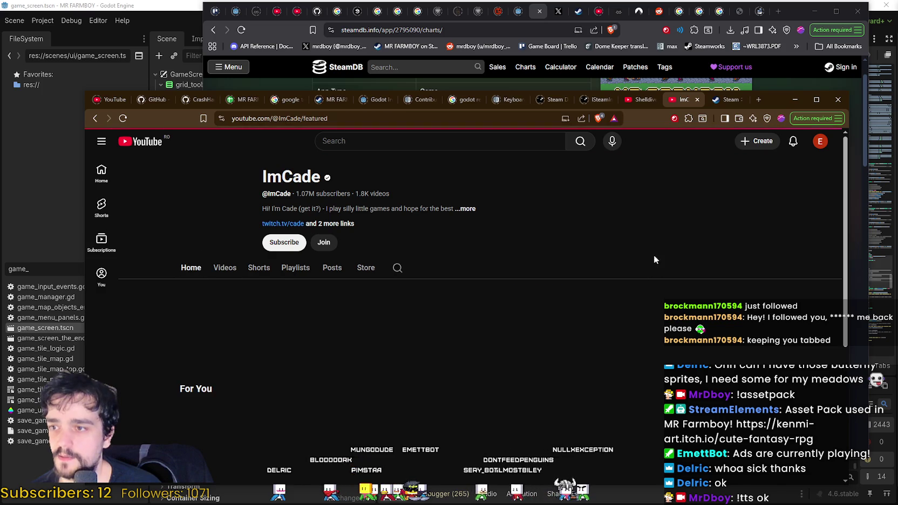
click(697, 99)
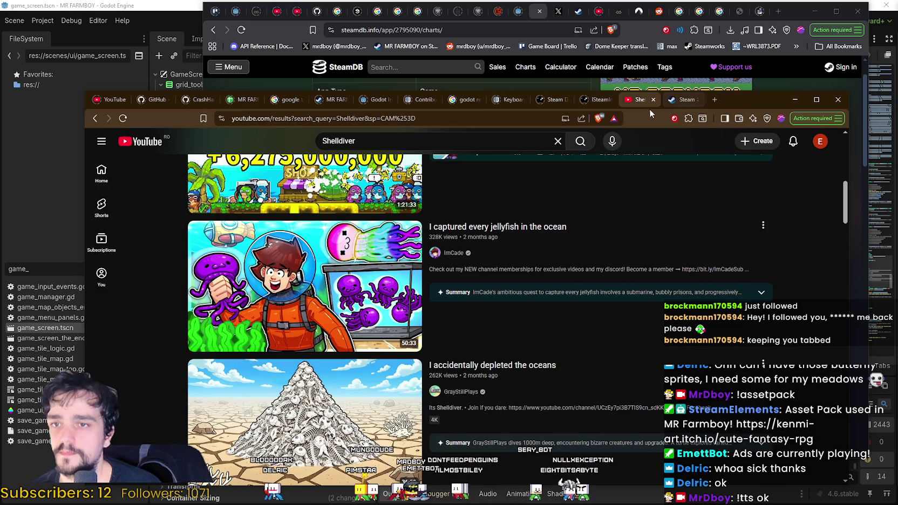
scroll(600, 348, up, 3)
scroll(594, 348, up, 4)
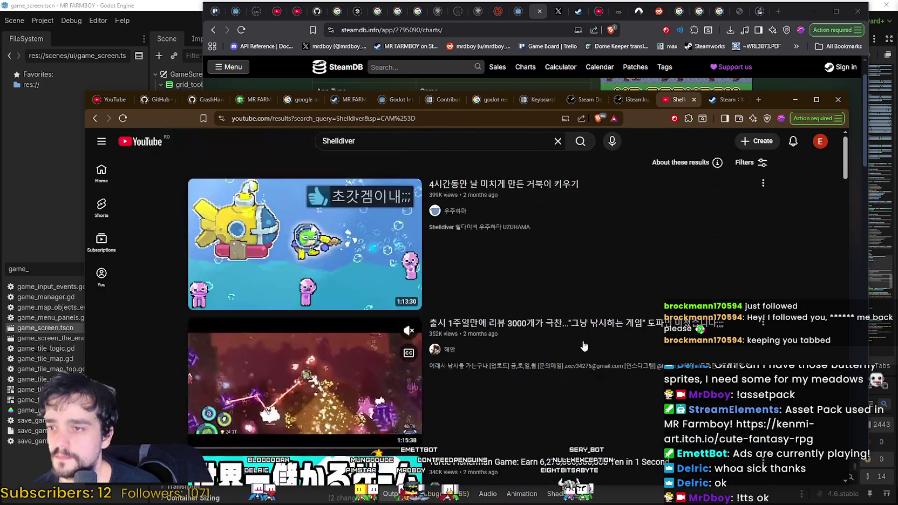